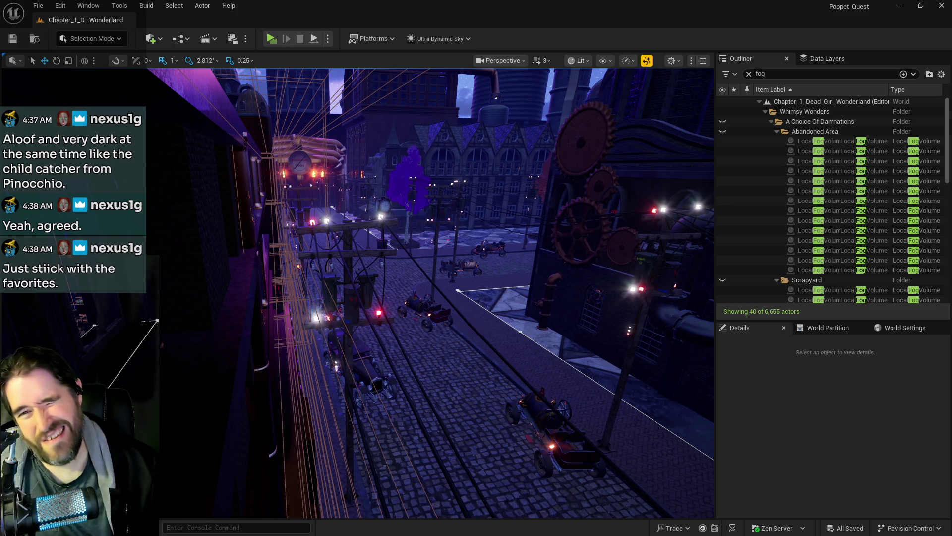
# - Jump to camera bookmark 1 in the dark room and fly past the pipes to the Toy Maze entrance door
pyautogui.press('1')
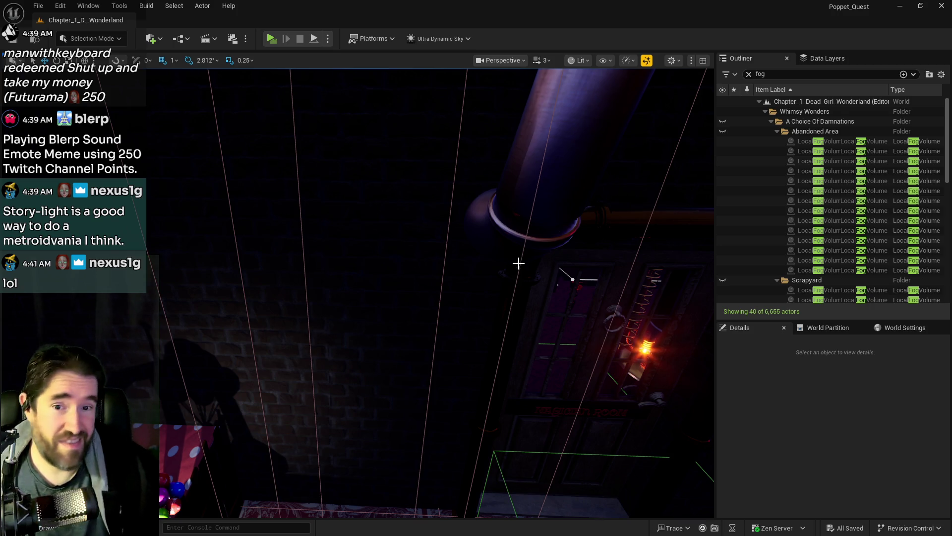
pyautogui.moveTo(521, 261)
pyautogui.mouseDown()
pyautogui.moveTo(571, 292)
pyautogui.moveTo(521, 283)
pyautogui.mouseUp()
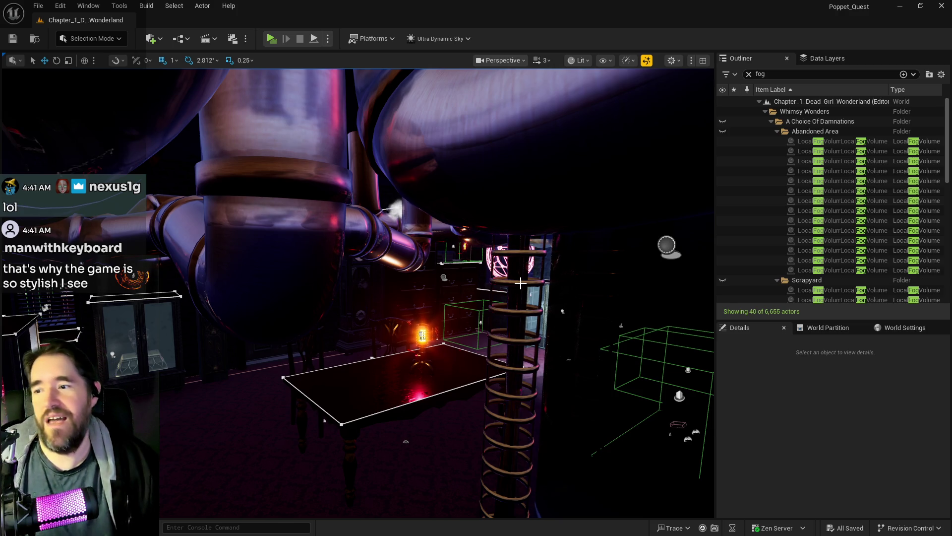
pyautogui.moveTo(289, 336)
pyautogui.mouseDown()
pyautogui.moveTo(178, 340)
pyautogui.moveTo(289, 327)
pyautogui.moveTo(289, 310)
pyautogui.moveTo(288, 335)
pyautogui.mouseUp()
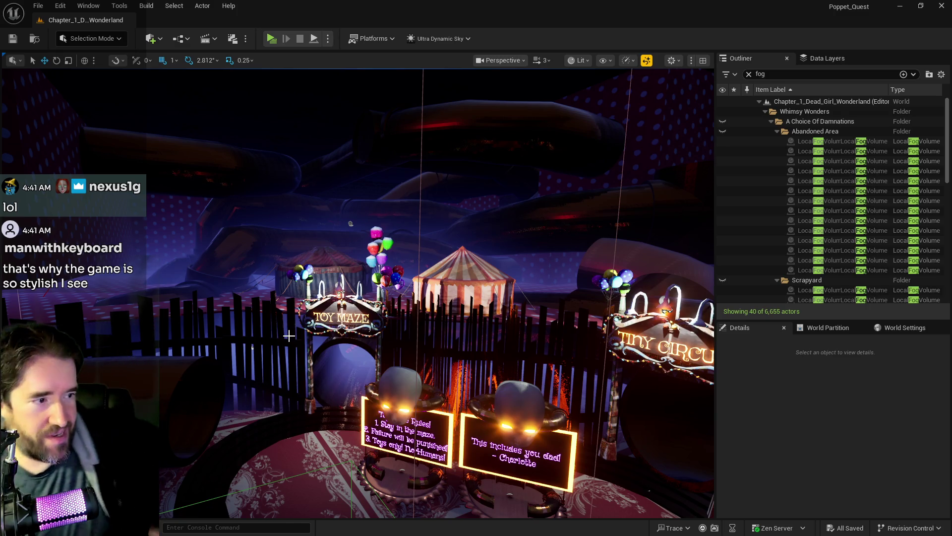
# - Fly past the barred window, spiral tower and pipes room out to the flower bed by the lamp post
pyautogui.moveTo(289, 336)
pyautogui.mouseDown()
pyautogui.moveTo(287, 248)
pyautogui.moveTo(248, 343)
pyautogui.mouseUp()
pyautogui.scroll(5, 248, 343)
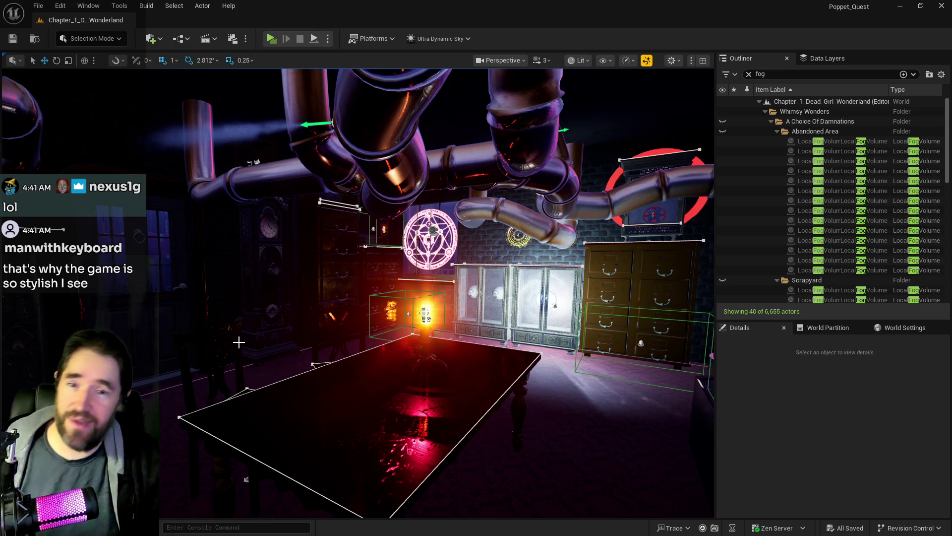
pyautogui.moveTo(336, 404); pyautogui.dragTo(315, 330)
pyautogui.moveTo(598, 344)
pyautogui.mouseDown()
pyautogui.moveTo(574, 315)
pyautogui.moveTo(495, 282)
pyautogui.mouseUp()
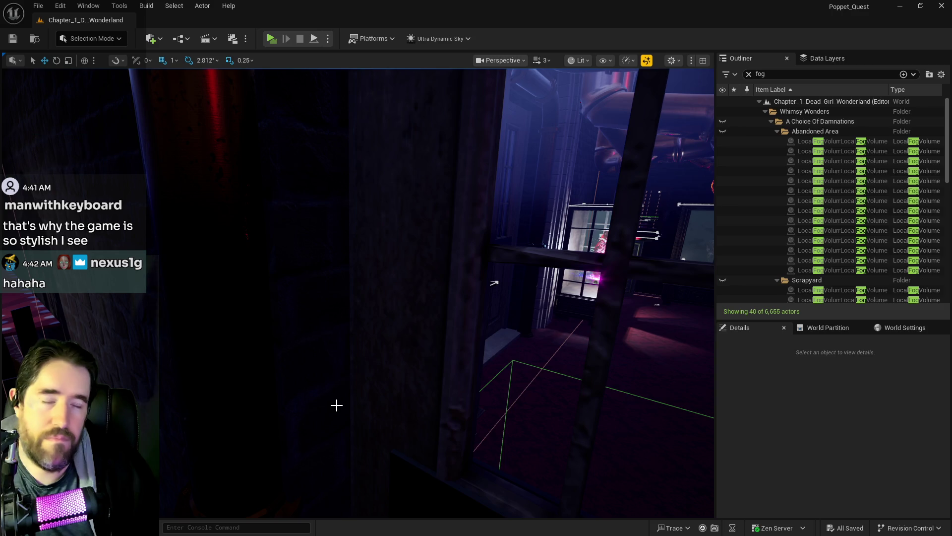
pyautogui.moveTo(336, 405)
pyautogui.mouseDown()
pyautogui.moveTo(374, 376)
pyautogui.moveTo(435, 387)
pyautogui.moveTo(538, 377)
pyautogui.mouseUp()
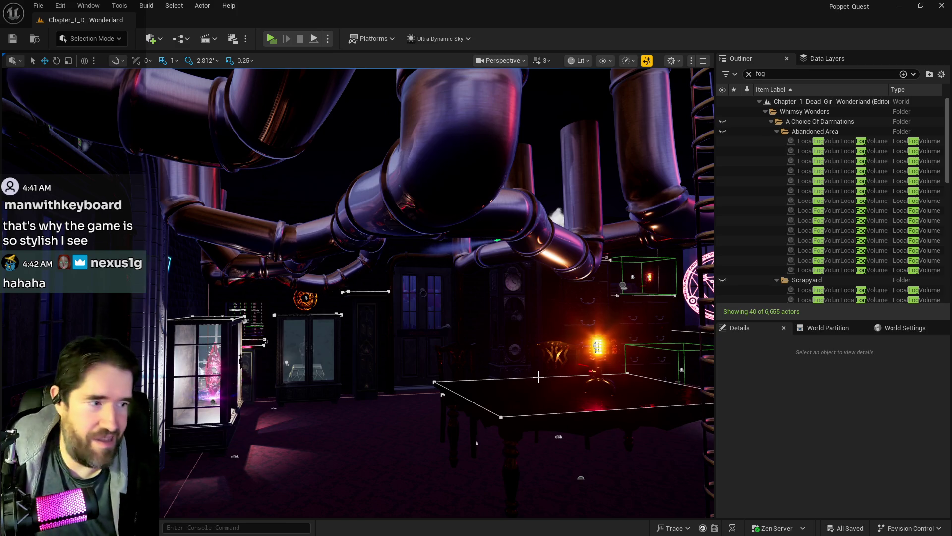
pyautogui.moveTo(538, 377)
pyautogui.mouseDown()
pyautogui.moveTo(538, 347)
pyautogui.moveTo(538, 377)
pyautogui.moveTo(526, 382)
pyautogui.mouseUp()
pyautogui.moveTo(189, 217)
pyautogui.mouseDown()
pyautogui.moveTo(179, 213)
pyautogui.moveTo(183, 223)
pyautogui.moveTo(188, 208)
pyautogui.moveTo(189, 218)
pyautogui.mouseUp()
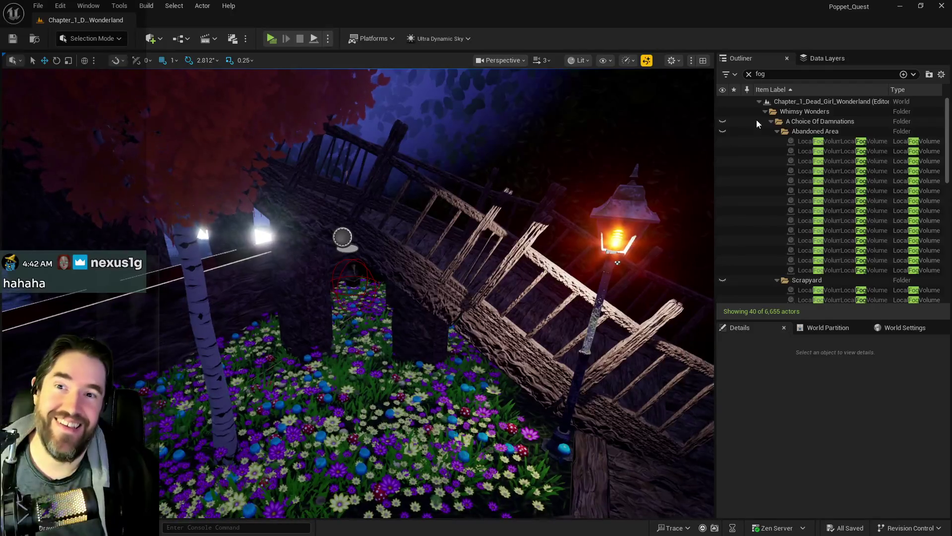
# - Clear the 'fog' Outliner filter and the 'ritu' Data Layers search to list all layers
pyautogui.click(749, 74)
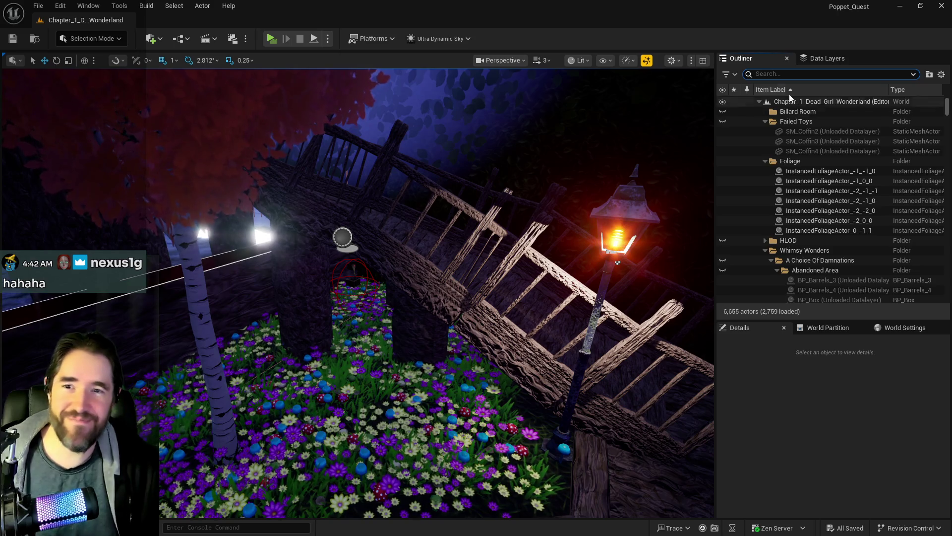
pyautogui.click(827, 57)
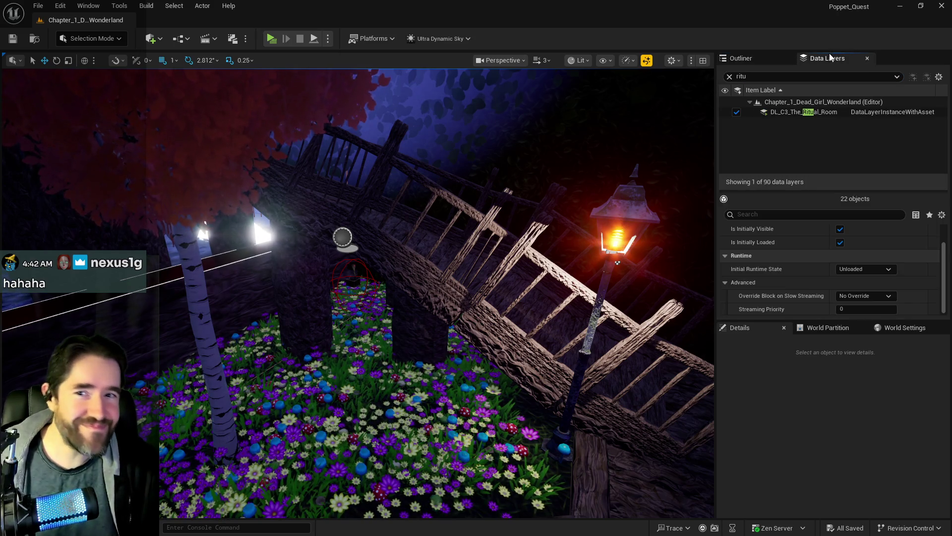
pyautogui.click(729, 77)
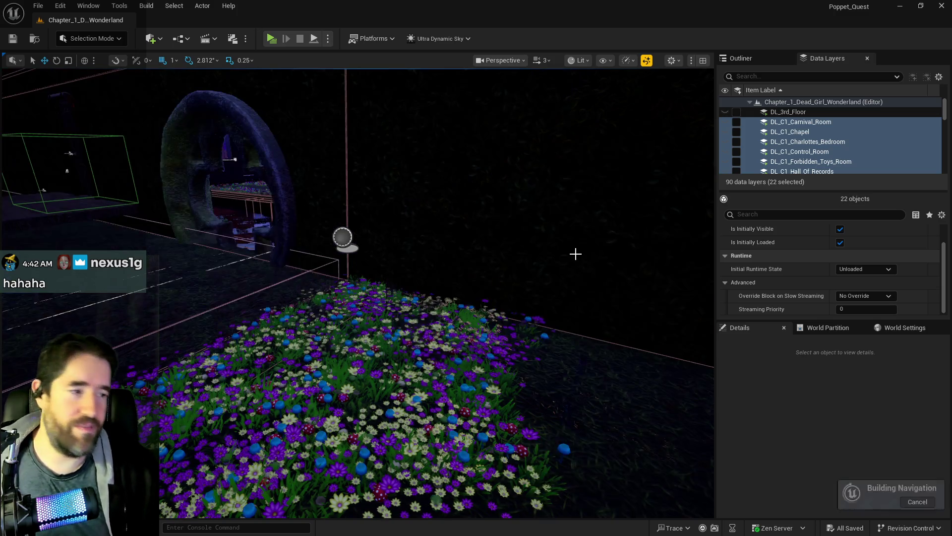
# - Fly from the flower bed into the room with the magic-circle panels and its corner
pyautogui.moveTo(367, 297)
pyautogui.mouseDown()
pyautogui.moveTo(337, 258)
pyautogui.moveTo(357, 297)
pyautogui.moveTo(333, 293)
pyautogui.moveTo(324, 275)
pyautogui.mouseUp()
pyautogui.moveTo(497, 287); pyautogui.dragTo(498, 287)
pyautogui.moveTo(494, 160); pyautogui.dragTo(494, 159)
pyautogui.moveTo(385, 214); pyautogui.dragTo(385, 215)
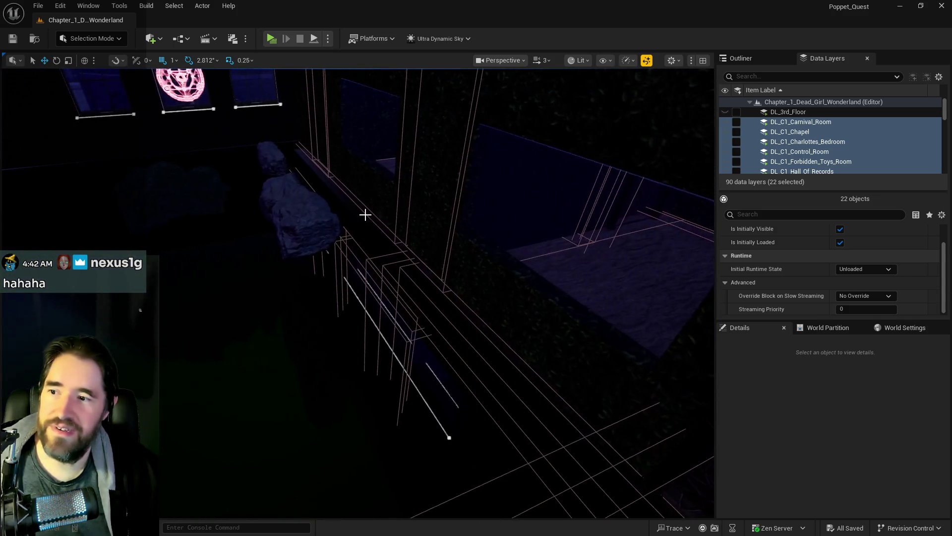
pyautogui.moveTo(482, 243); pyautogui.dragTo(321, 274)
pyautogui.moveTo(371, 201); pyautogui.dragTo(371, 201)
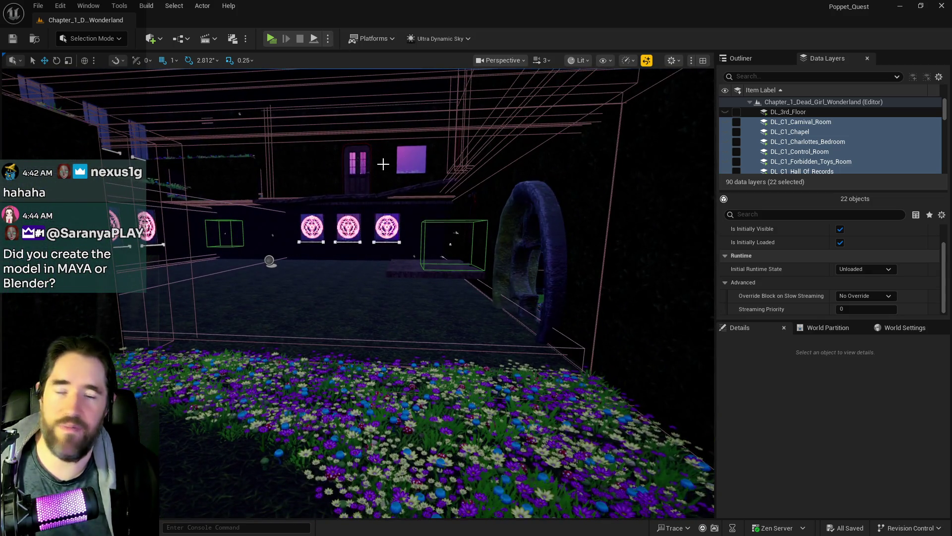
pyautogui.scroll(5, 383, 161)
pyautogui.moveTo(301, 273); pyautogui.dragTo(301, 274)
pyautogui.moveTo(557, 159); pyautogui.dragTo(557, 159)
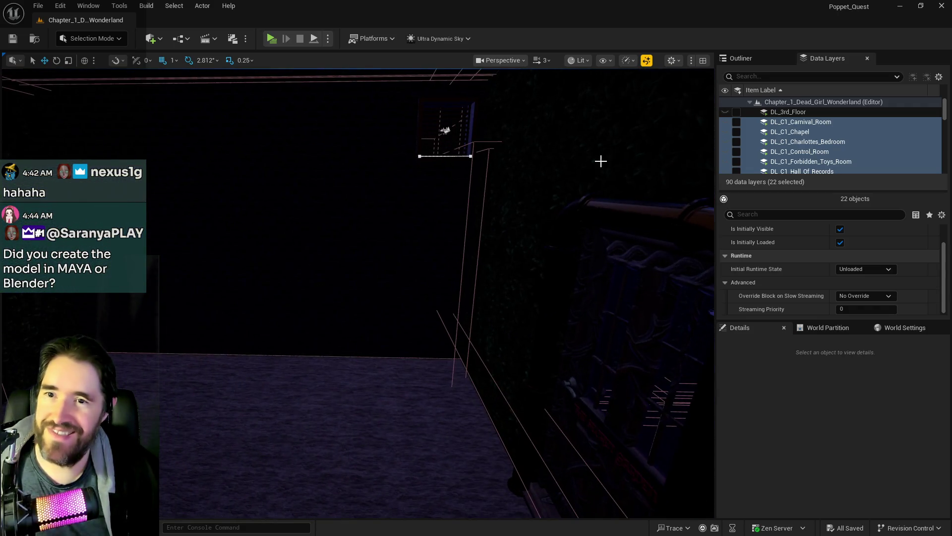
# - Select DL_C2_Crows_Nest through DL_C2_Viewing_Room and load all 26 Chapter 2 data layers
pyautogui.scroll(-8, 742, 143)
pyautogui.scroll(1, 785, 124)
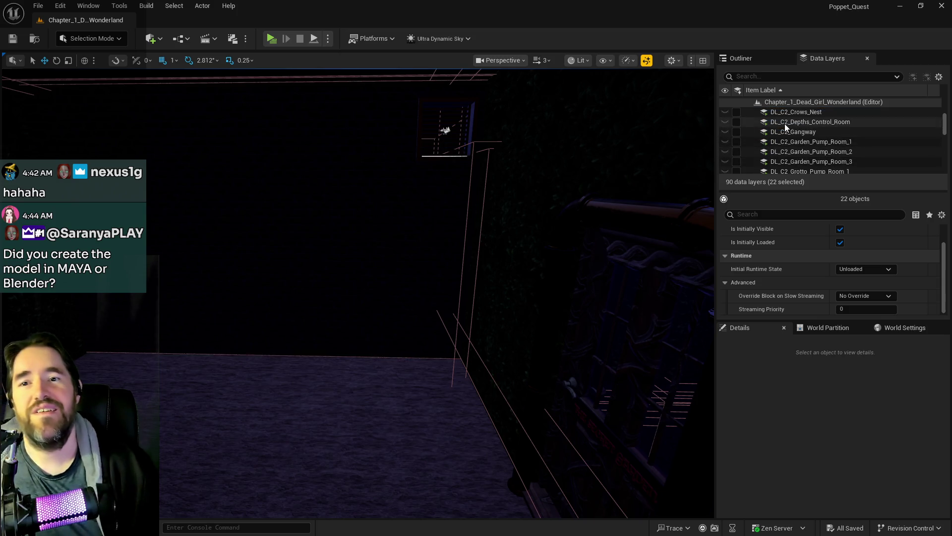
pyautogui.click(790, 123)
pyautogui.scroll(-2, 786, 129)
pyautogui.scroll(-10, 785, 136)
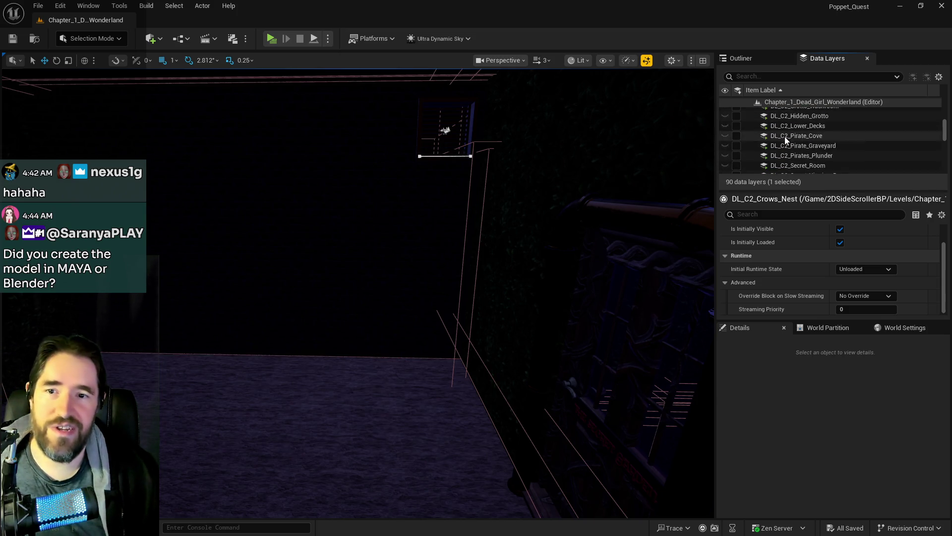
pyautogui.scroll(1, 784, 150)
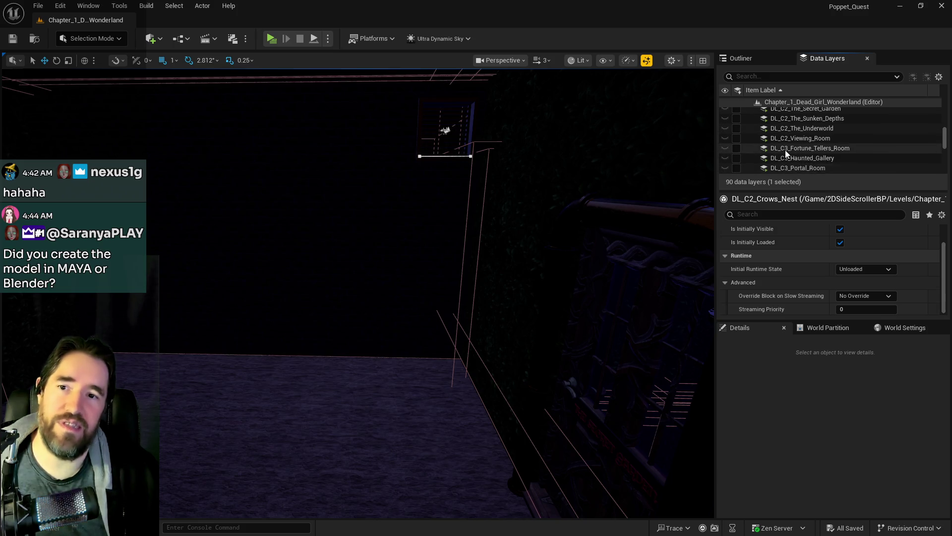
pyautogui.keyDown('shift'); pyautogui.click(800, 138); pyautogui.keyUp('shift')
pyautogui.click(737, 139)
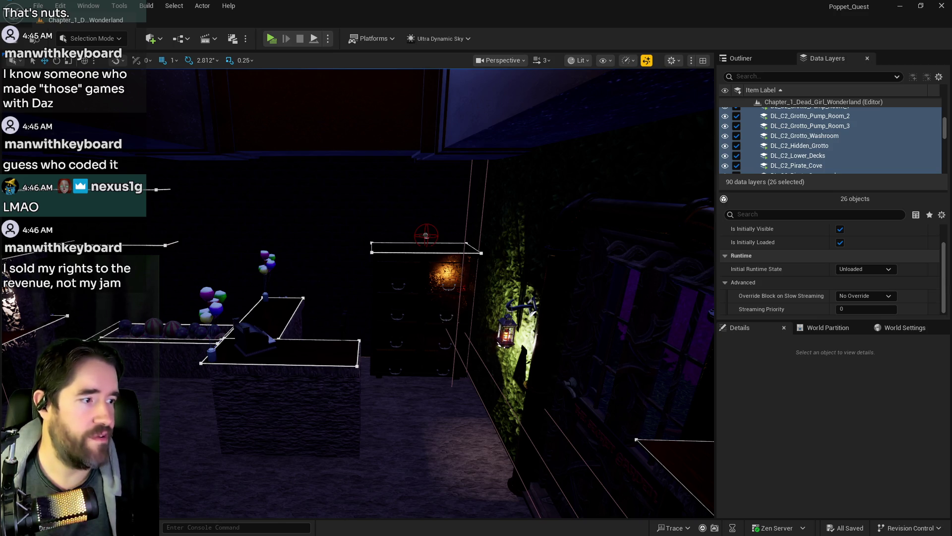
# - Bring the Daz 3D shop over the editor, maximize it, and browse the 30% OFF new items
pyautogui.moveTo(951, 144)
pyautogui.mouseDown()
pyautogui.moveTo(755, 144)
pyautogui.moveTo(436, 89)
pyautogui.moveTo(445, 79)
pyautogui.mouseUp()
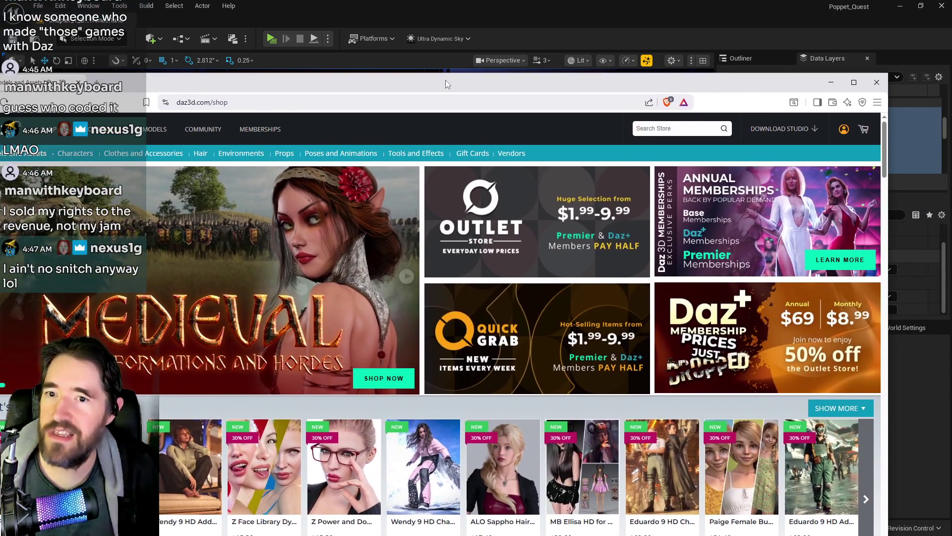
pyautogui.doubleClick(445, 80)
pyautogui.scroll(-3, 388, 389)
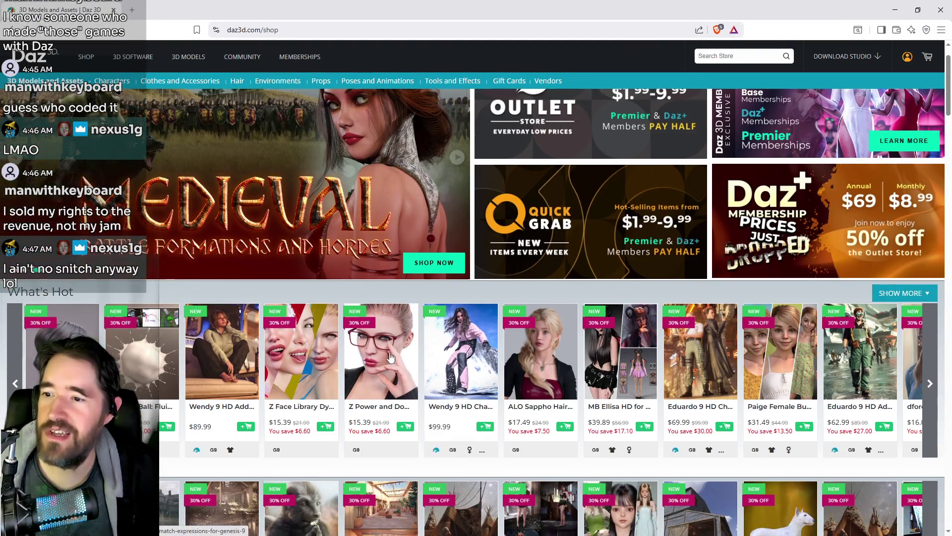
pyautogui.scroll(-2, 744, 328)
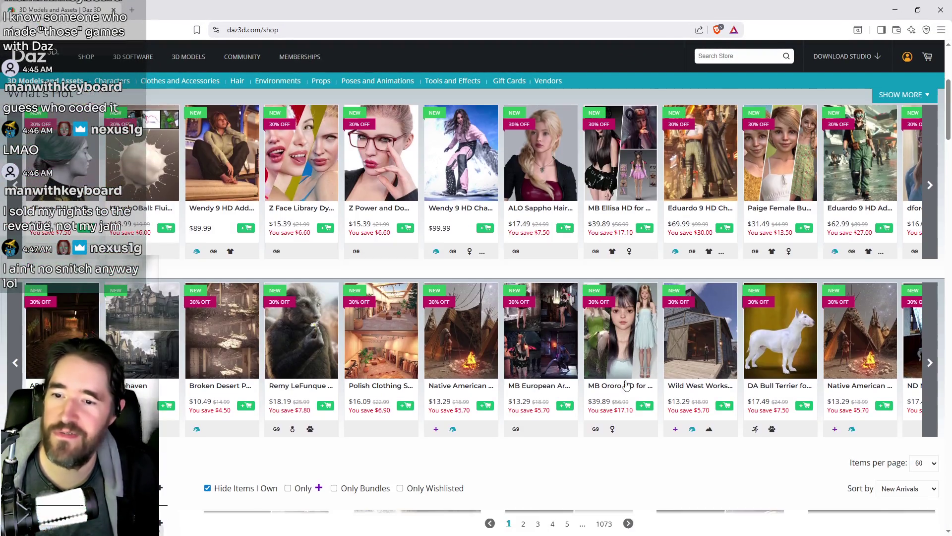
pyautogui.scroll(-4, 504, 339)
pyautogui.scroll(-3, 504, 338)
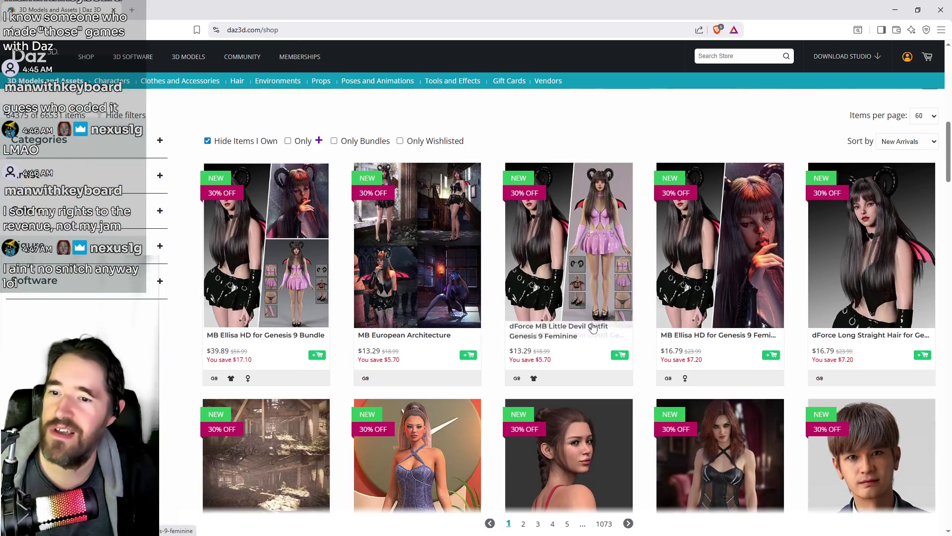
pyautogui.scroll(-5, 582, 343)
pyautogui.scroll(-3, 581, 343)
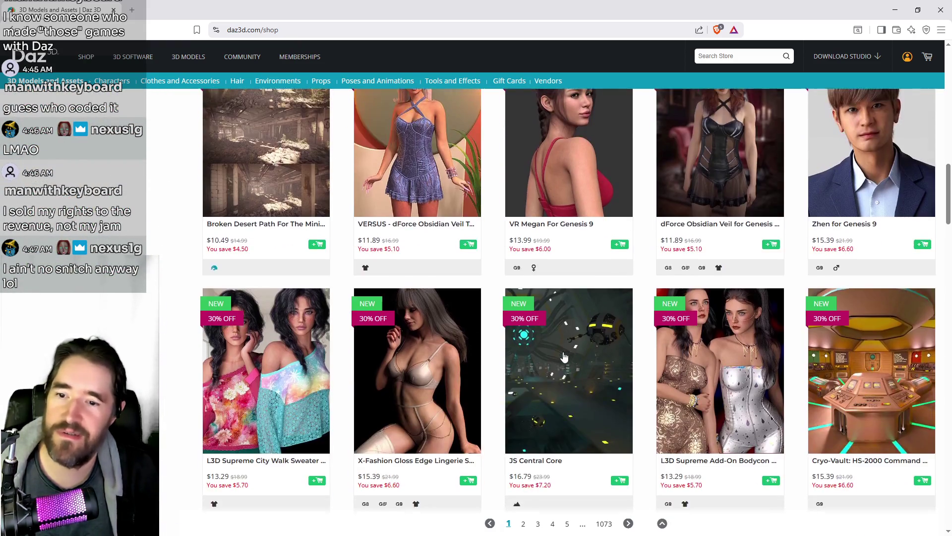
# - Scroll to the shop's pagination and footer, then move the browser aside to reveal the level
pyautogui.scroll(-6, 565, 353)
pyautogui.scroll(-14, 562, 355)
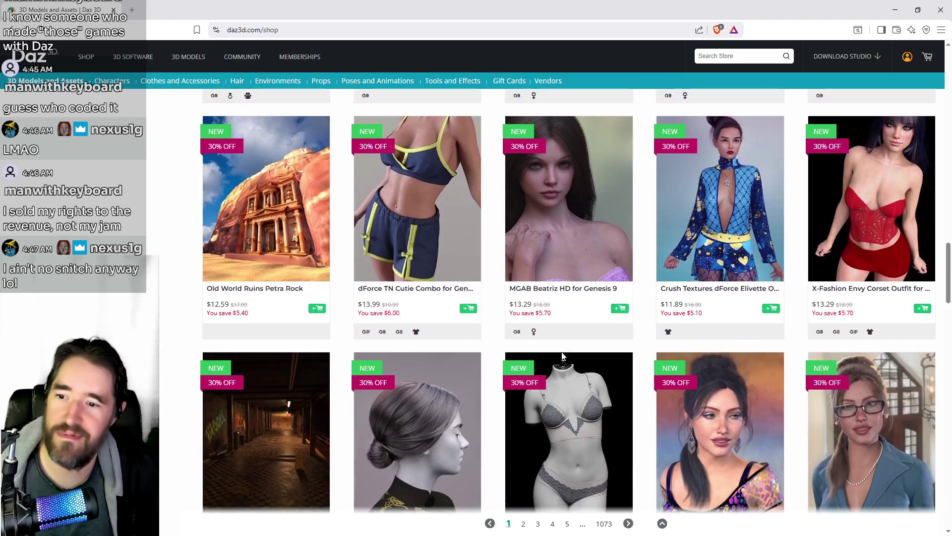
pyautogui.scroll(-9, 562, 353)
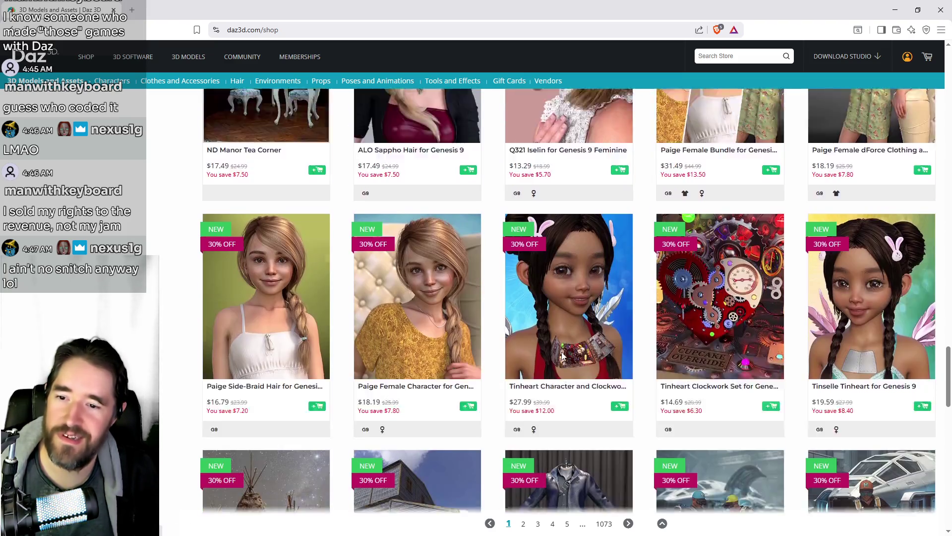
pyautogui.scroll(-5, 462, 243)
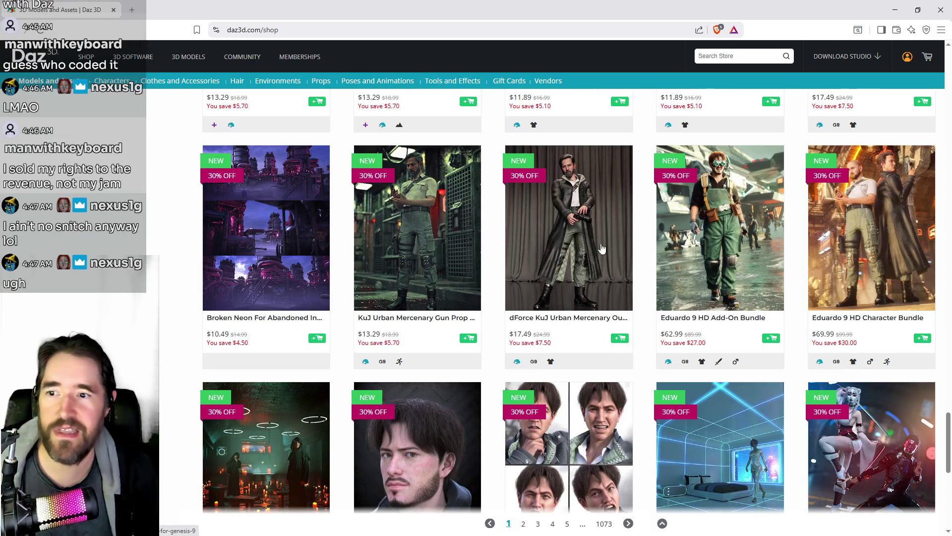
pyautogui.scroll(-3, 710, 298)
pyautogui.scroll(-2, 710, 298)
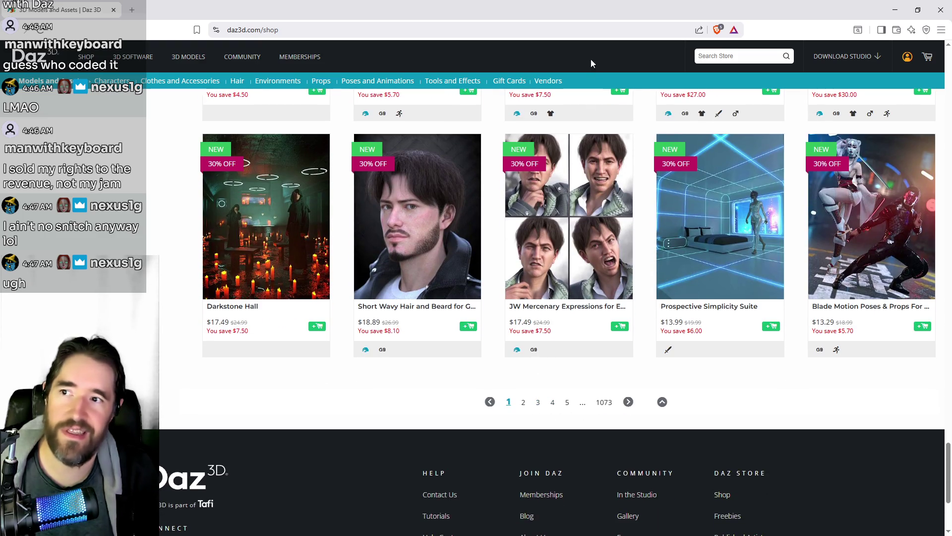
pyautogui.moveTo(600, 17)
pyautogui.mouseDown()
pyautogui.moveTo(699, 16)
pyautogui.moveTo(868, 70)
pyautogui.moveTo(951, 70)
pyautogui.mouseUp()
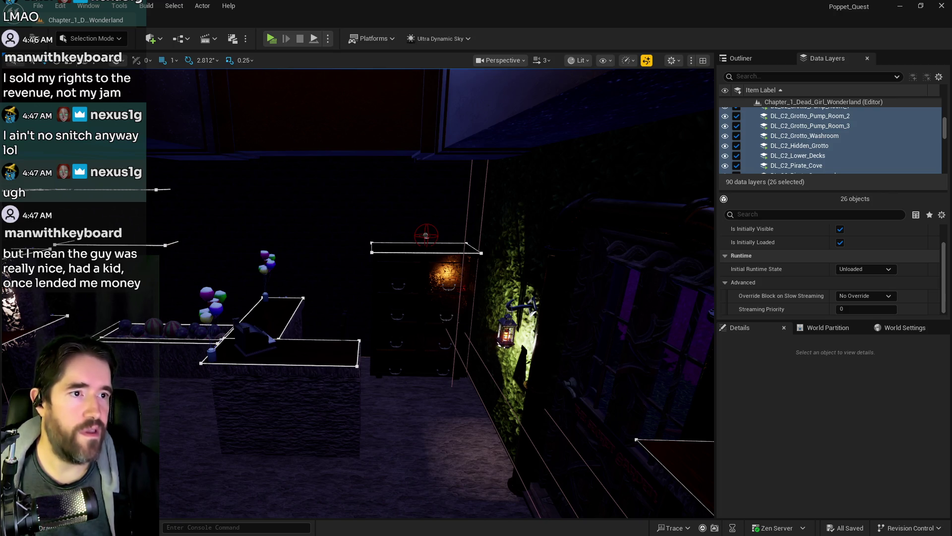
# - Switch back to the Daz shop browser with Alt+Tab
pyautogui.hotkey('alt', 'Tab')
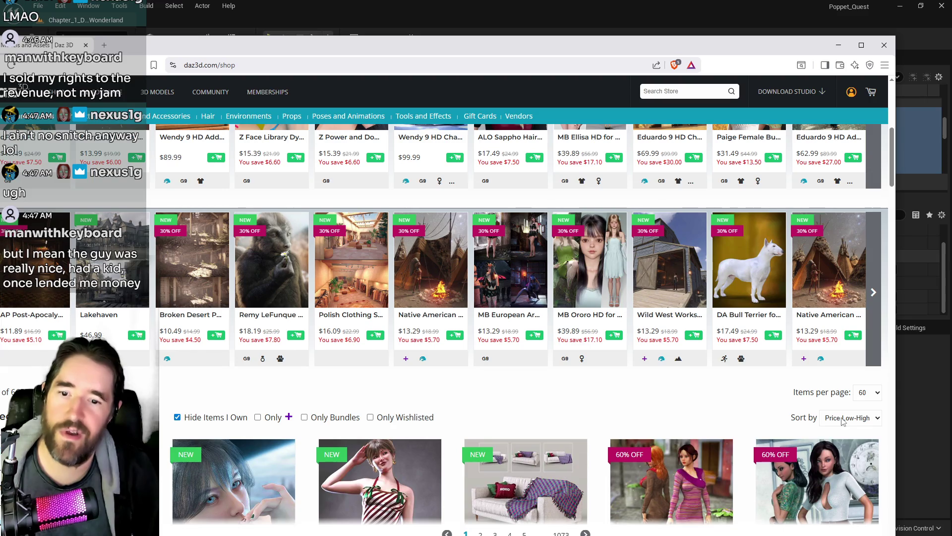
# - Uncheck Hide Items I Own, scroll the free items to the footer, and move the browser right
pyautogui.scroll(-3, 496, 382)
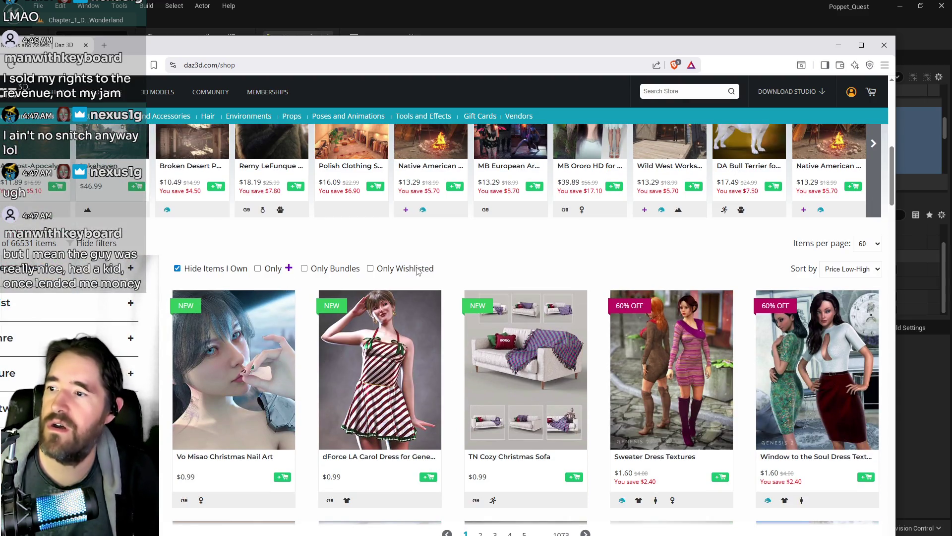
pyautogui.click(177, 269)
pyautogui.scroll(-7, 502, 315)
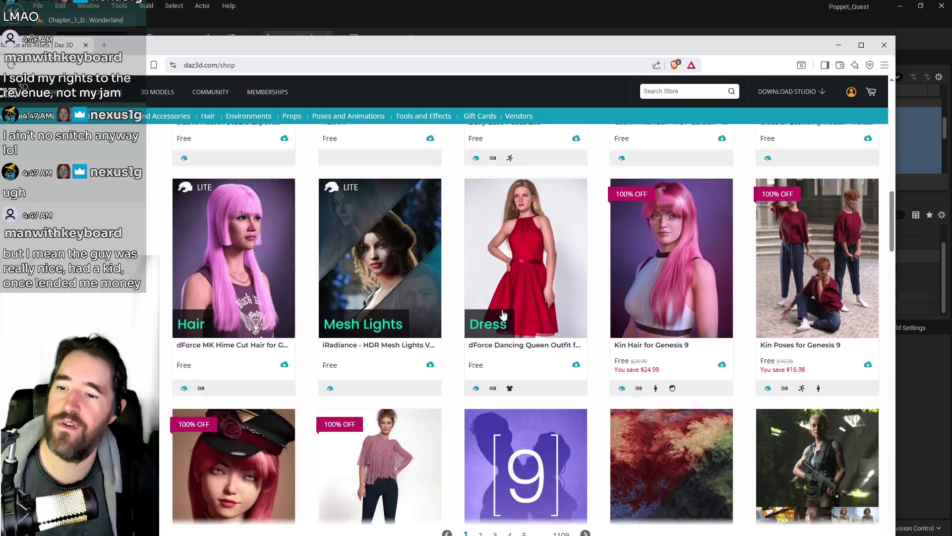
pyautogui.scroll(-1, 503, 315)
pyautogui.scroll(-5, 675, 306)
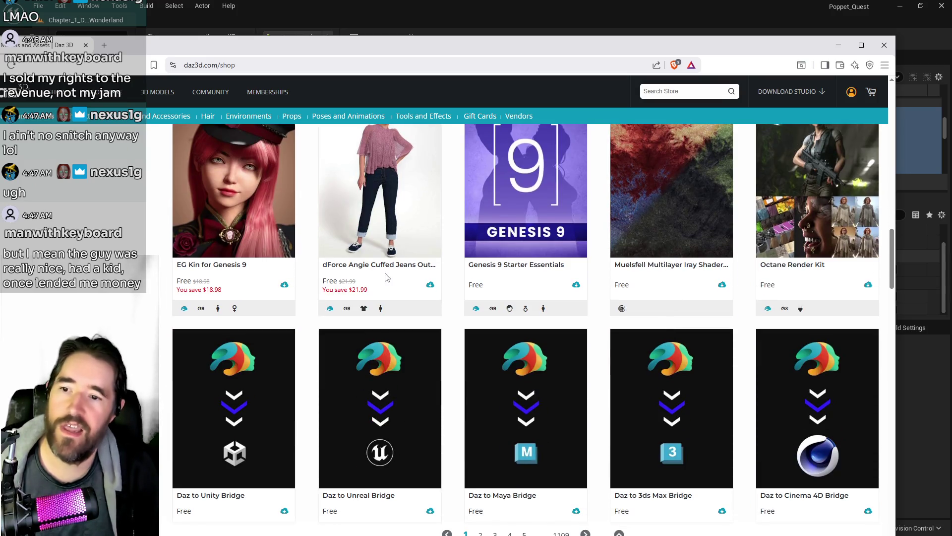
pyautogui.scroll(-9, 396, 303)
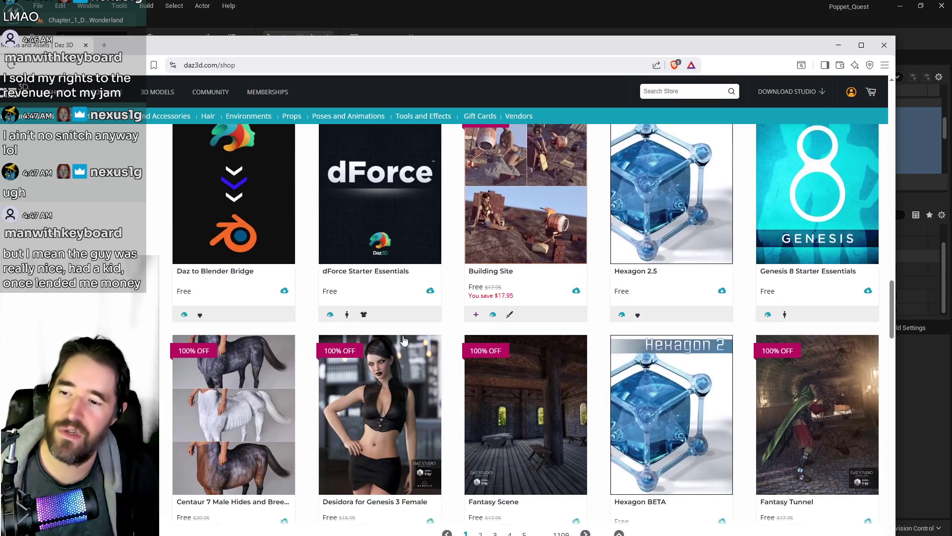
pyautogui.scroll(-14, 404, 340)
pyautogui.scroll(-18, 485, 297)
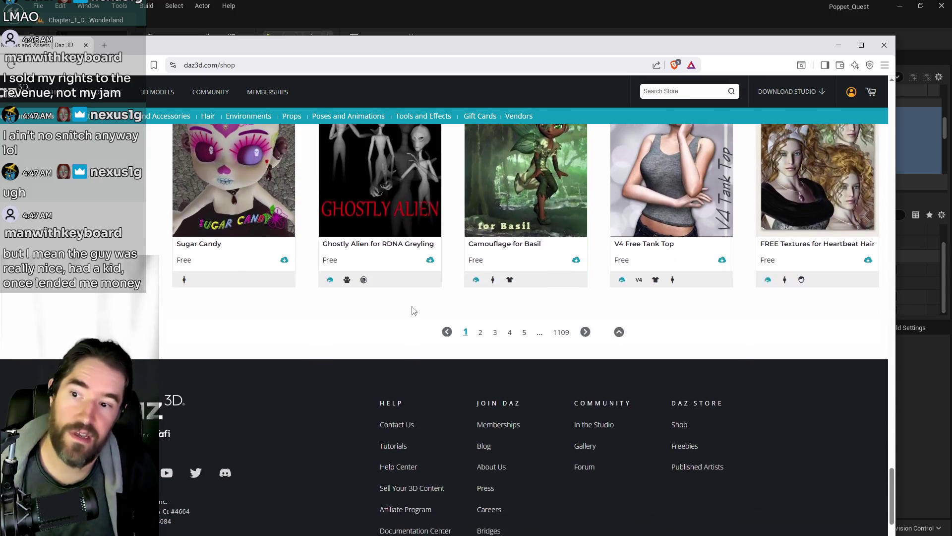
pyautogui.scroll(-2, 413, 310)
pyautogui.moveTo(456, 52)
pyautogui.mouseDown()
pyautogui.moveTo(518, 86)
pyautogui.moveTo(951, 69)
pyautogui.mouseUp()
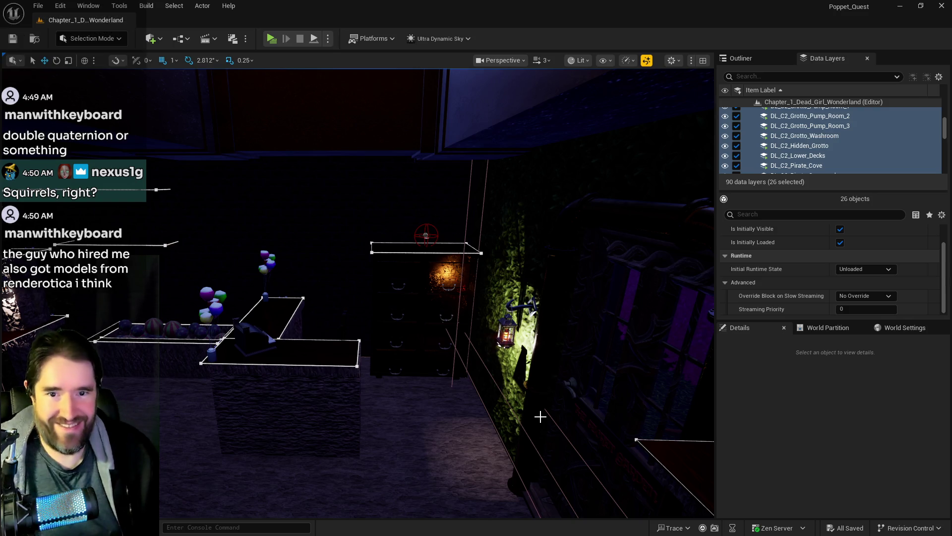
pyautogui.moveTo(508, 466)
pyautogui.mouseDown()
pyautogui.moveTo(508, 426)
pyautogui.moveTo(502, 459)
pyautogui.mouseUp()
# - Fly through the purple-tree garden to the fountain and select the SM_Wall_2x6_B5 rock
pyautogui.moveTo(436, 459)
pyautogui.mouseDown()
pyautogui.moveTo(436, 387)
pyautogui.moveTo(369, 320)
pyautogui.mouseUp()
pyautogui.moveTo(477, 459); pyautogui.dragTo(477, 460)
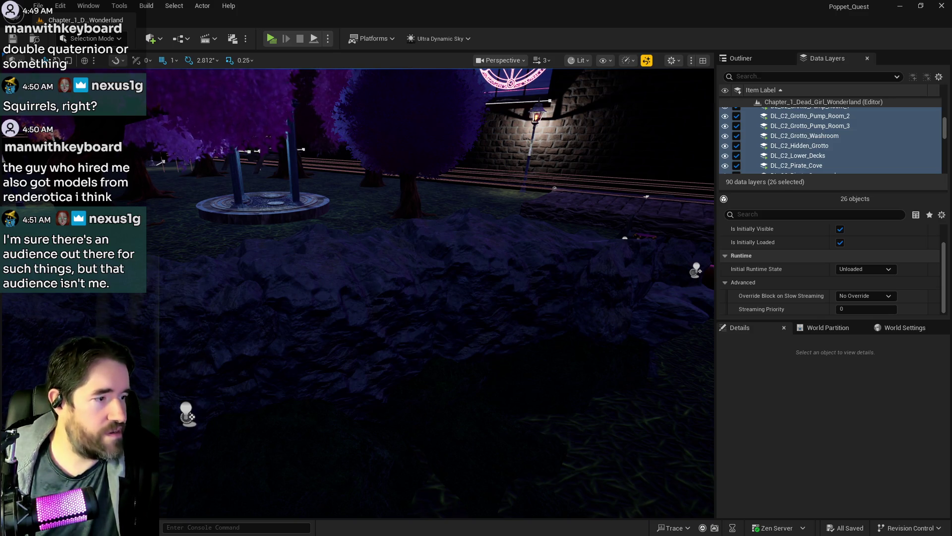
pyautogui.moveTo(371, 313); pyautogui.dragTo(371, 313)
pyautogui.moveTo(325, 233); pyautogui.dragTo(325, 233)
pyautogui.click(290, 183)
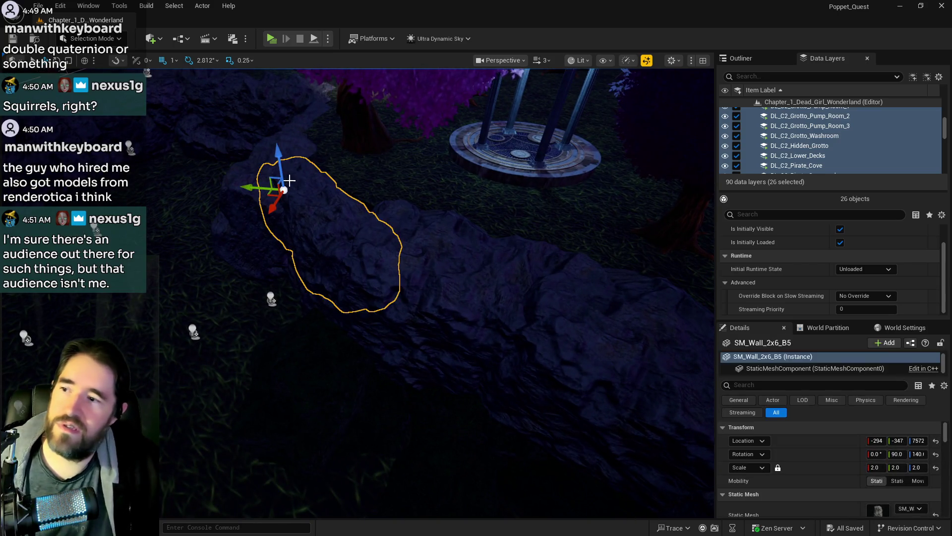
# - Raise the SM_Wall_2x6_B5 rock to Z 7647 and rotate it from 140 to 135 degrees
pyautogui.moveTo(276, 162); pyautogui.dragTo(276, 152)
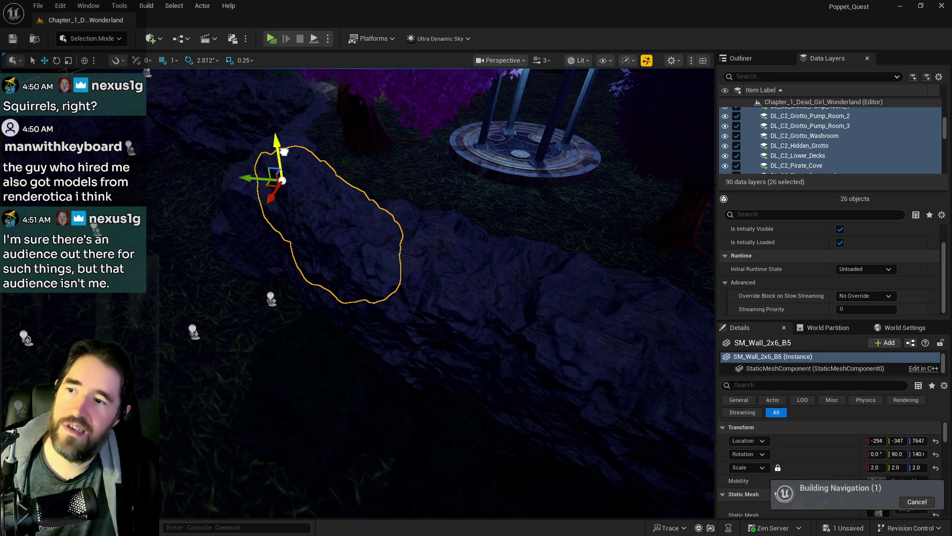
pyautogui.moveTo(436, 293); pyautogui.dragTo(437, 292)
pyautogui.press('e')
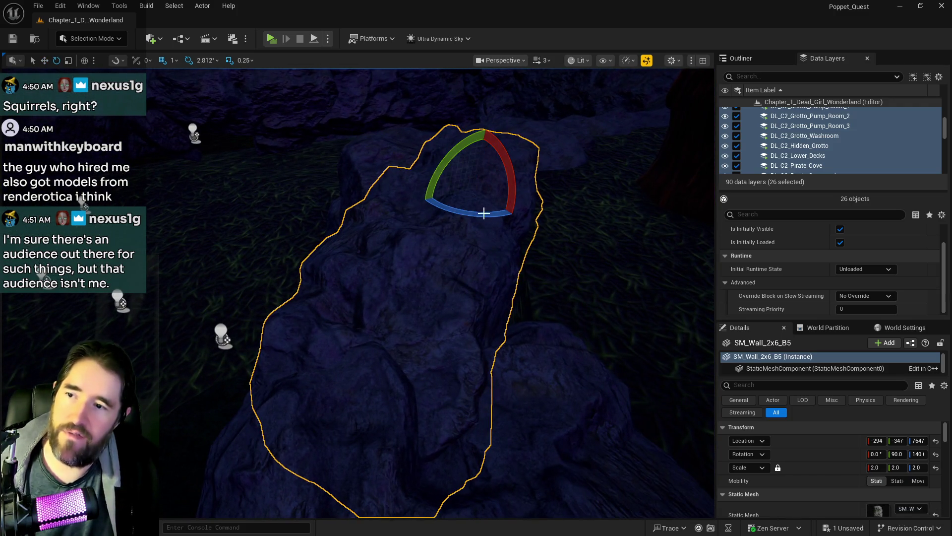
pyautogui.moveTo(432, 201); pyautogui.dragTo(422, 209)
pyautogui.moveTo(436, 292); pyautogui.dragTo(421, 337)
# - Look over the brick wall, trees and lamp post, then click into the data layers search
pyautogui.moveTo(418, 305); pyautogui.dragTo(392, 296)
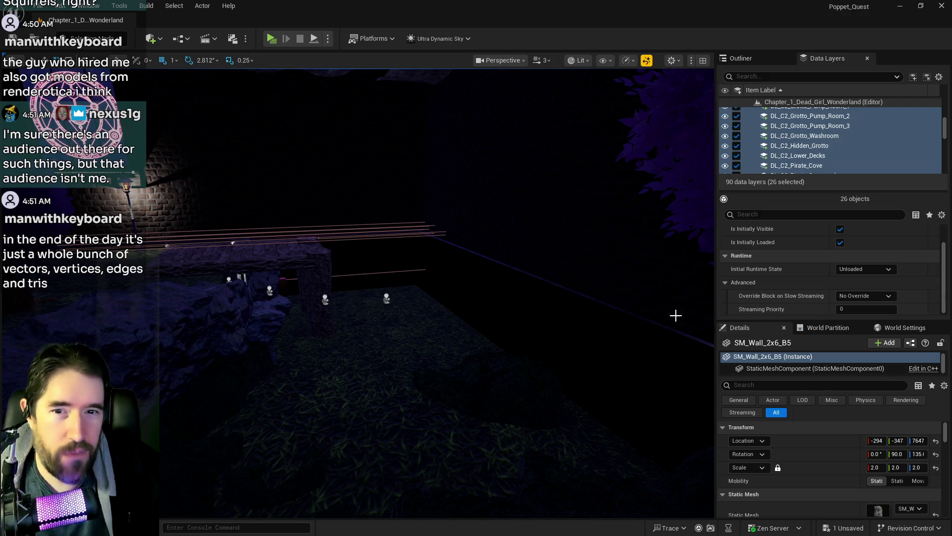
pyautogui.moveTo(660, 412); pyautogui.dragTo(704, 347)
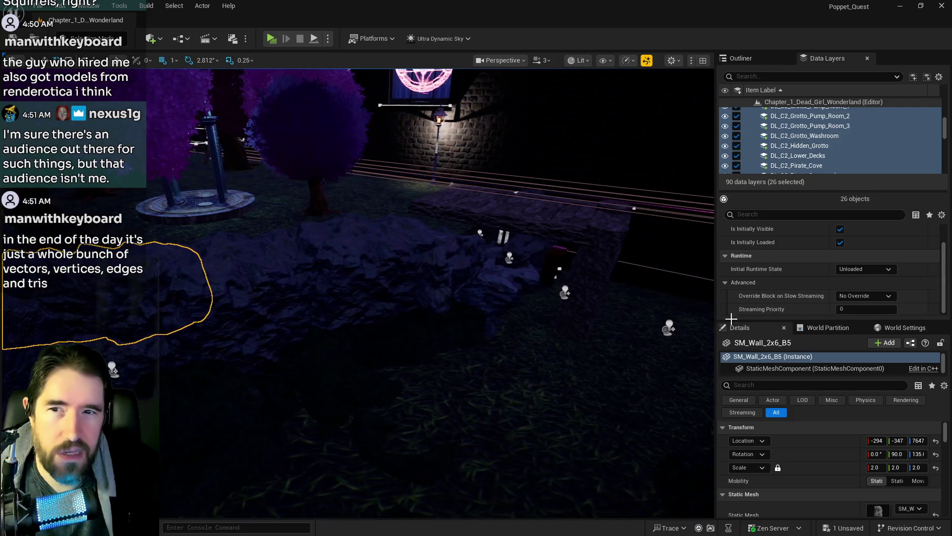
pyautogui.click(770, 79)
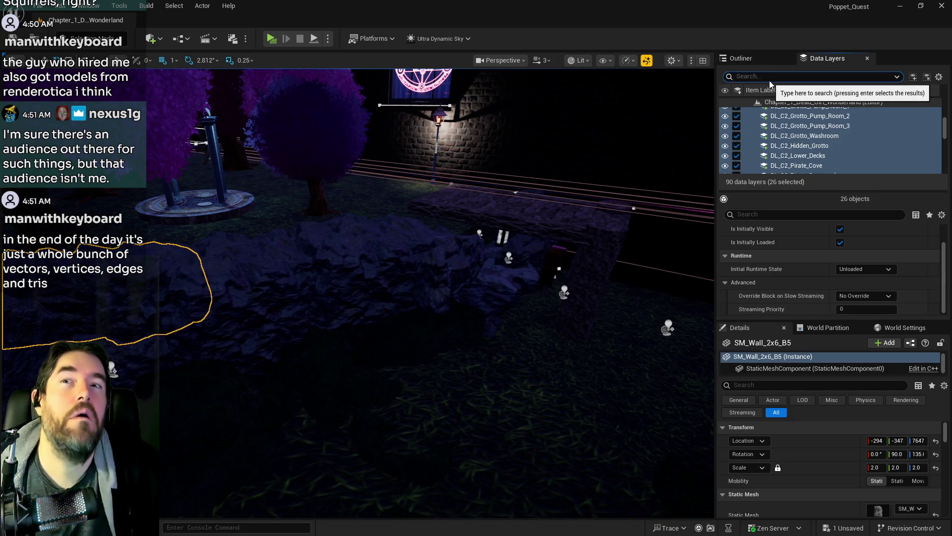
# - Find Ultra_Dynamic_Sky with an 'ultra' Outliner search and reset its Time Of Day to 960
pyautogui.write('ultra')
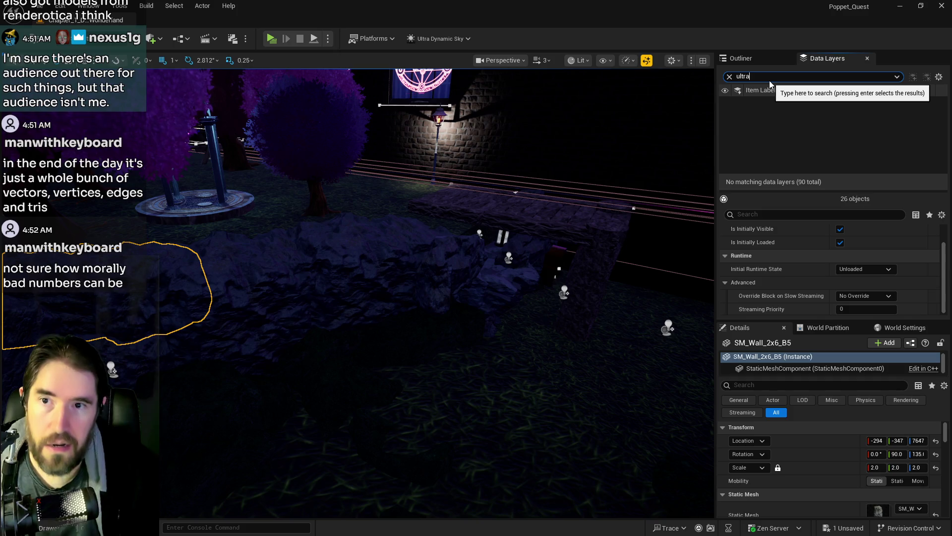
pyautogui.click(753, 61)
pyautogui.click(761, 74)
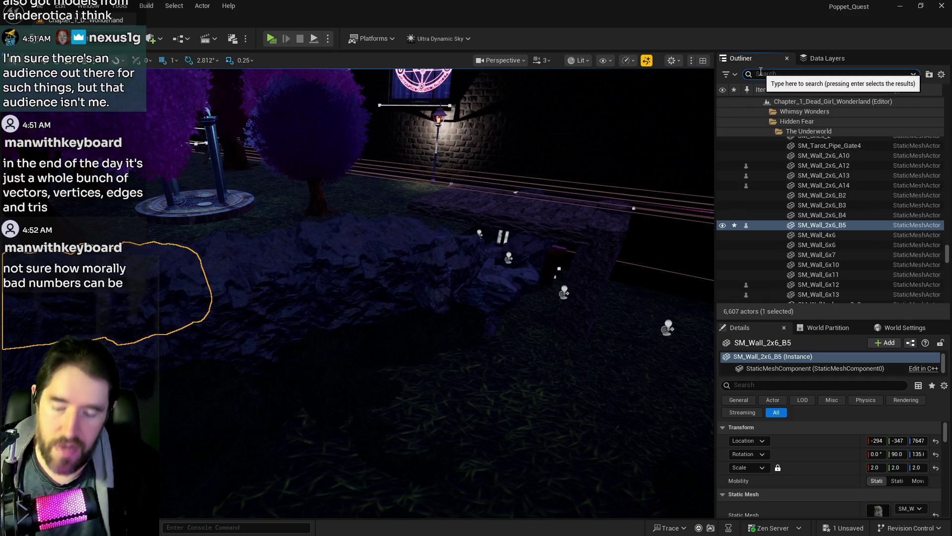
pyautogui.write('ultra')
pyautogui.click(813, 121)
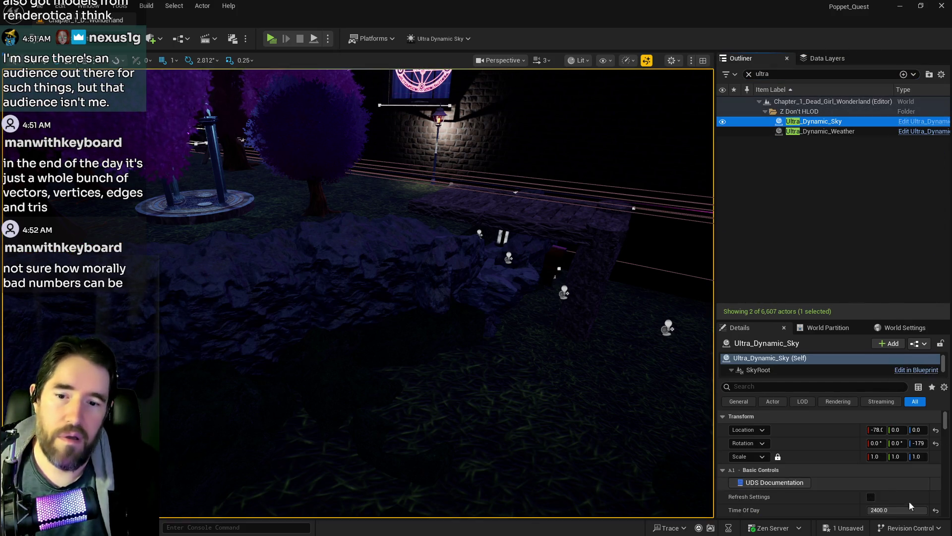
pyautogui.click(935, 511)
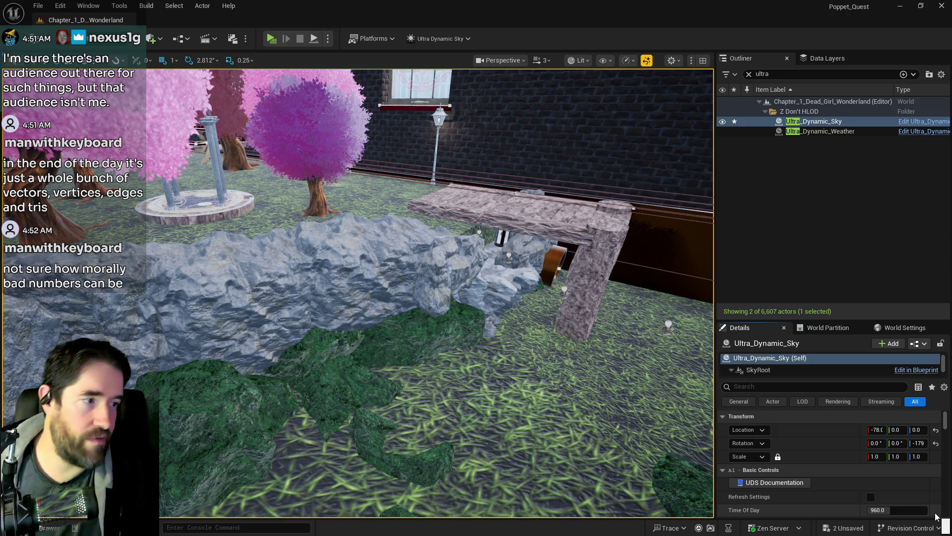
# - Fly along the garden rock wall, briefly selecting the SM_Wall_2x6_B5 and B4 rocks
pyautogui.moveTo(546, 347)
pyautogui.mouseDown()
pyautogui.moveTo(521, 317)
pyautogui.moveTo(506, 347)
pyautogui.moveTo(395, 240)
pyautogui.moveTo(397, 298)
pyautogui.mouseUp()
pyautogui.click(397, 308)
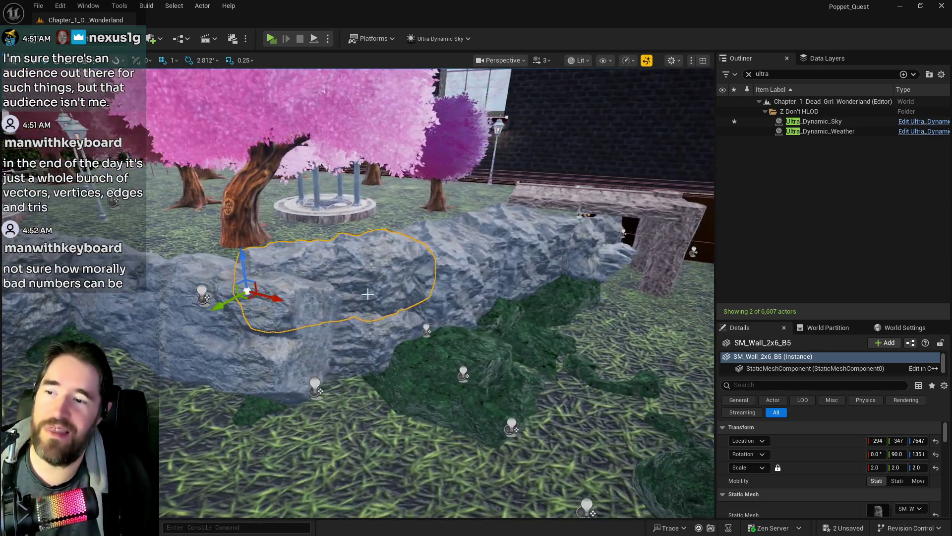
pyautogui.click(360, 323)
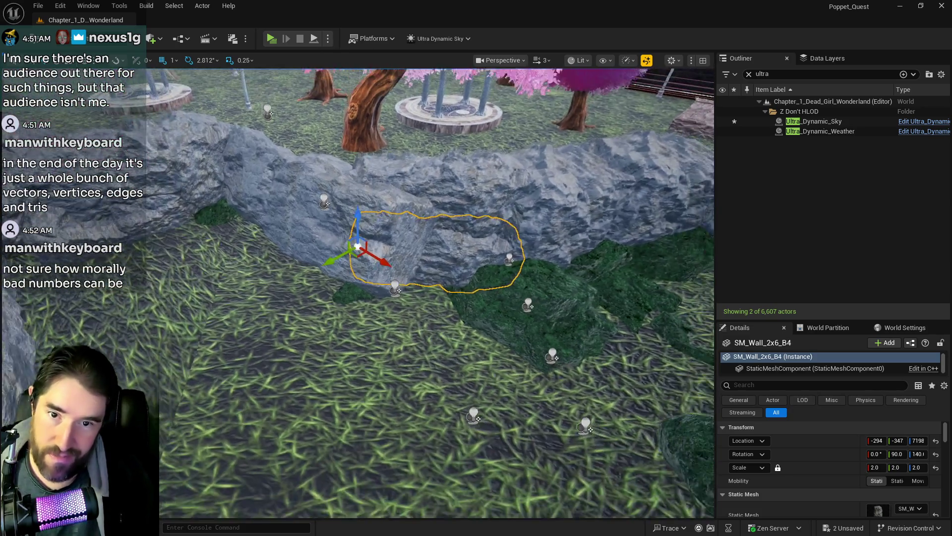
pyautogui.moveTo(360, 323); pyautogui.dragTo(362, 337)
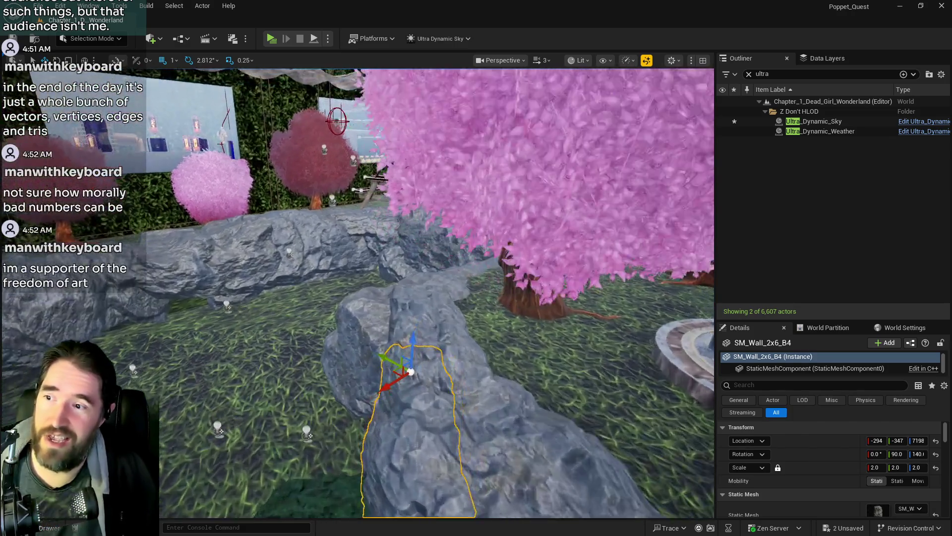
pyautogui.moveTo(362, 338)
pyautogui.mouseDown()
pyautogui.moveTo(356, 318)
pyautogui.moveTo(415, 324)
pyautogui.moveTo(435, 297)
pyautogui.moveTo(441, 261)
pyautogui.moveTo(429, 240)
pyautogui.mouseUp()
# - Select SM_Wall_2x6_A13, move in close, and clear the 'ultra' Outliner search filter
pyautogui.click(415, 324)
pyautogui.moveTo(383, 212); pyautogui.dragTo(704, 74)
pyautogui.click(749, 74)
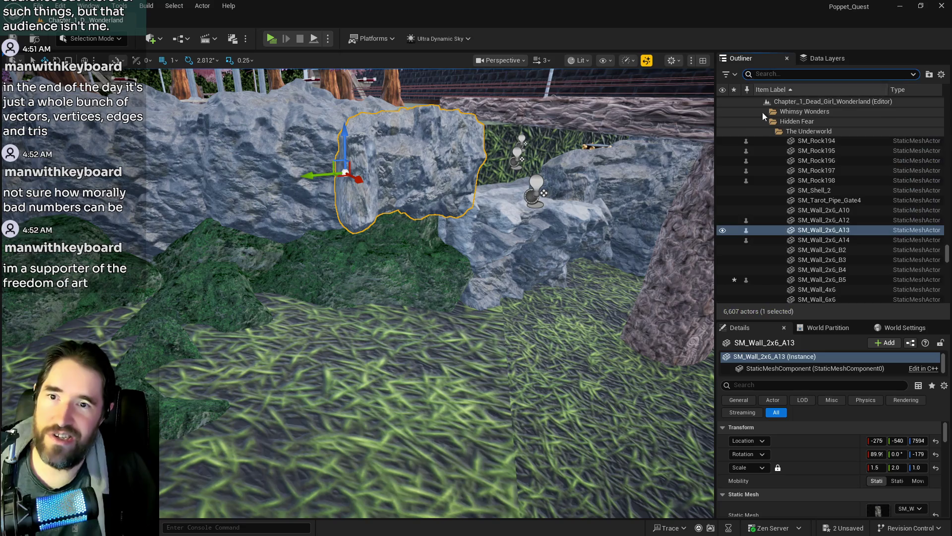
# - Undo the Scale Elements change on SM_Wall_2x6_A13 and fly toward the wall
pyautogui.moveTo(477, 236)
pyautogui.mouseDown()
pyautogui.moveTo(447, 208)
pyautogui.moveTo(476, 237)
pyautogui.mouseUp()
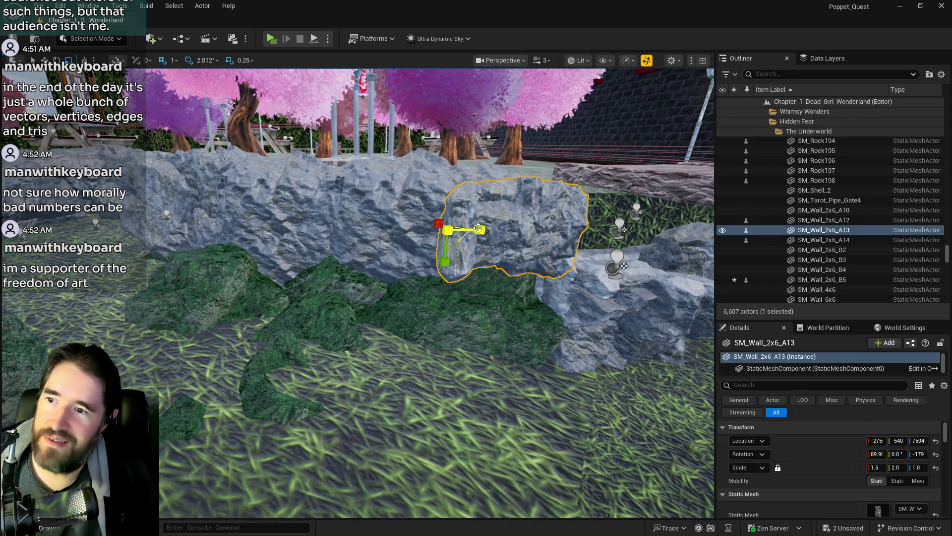
pyautogui.hotkey('ctrl', 'z')
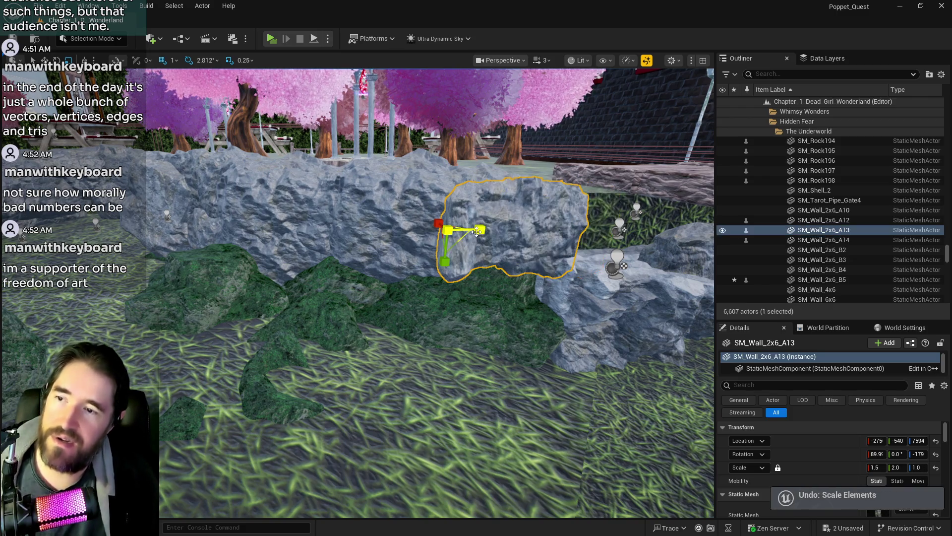
pyautogui.press('d')
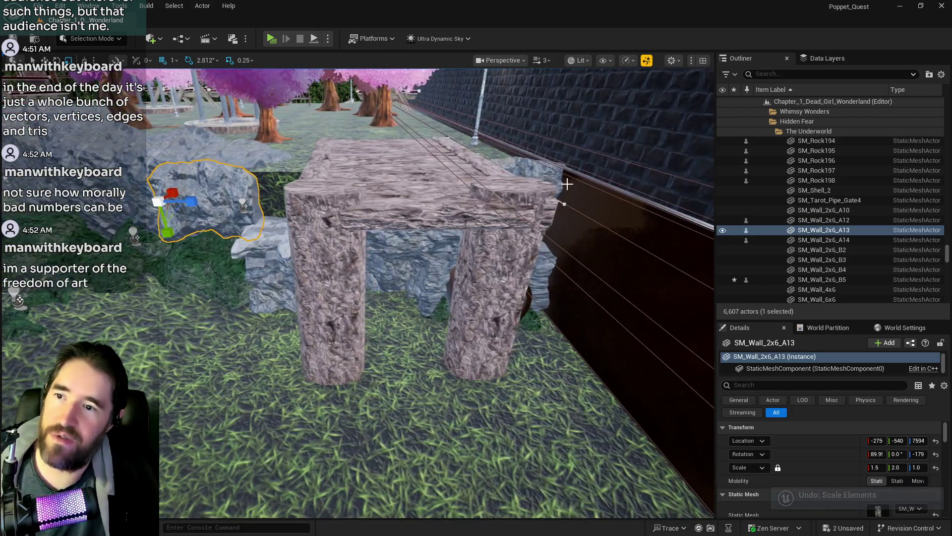
pyautogui.press('w')
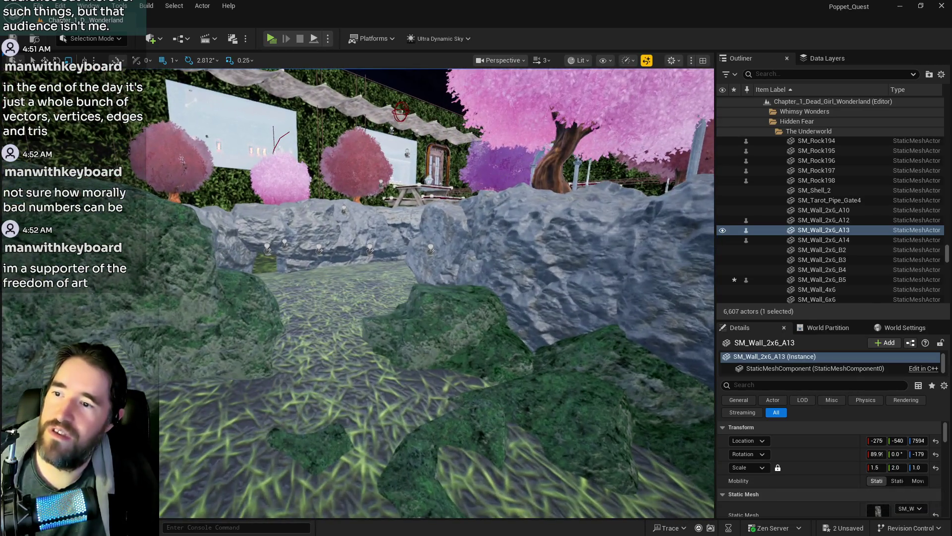
# - Select the brick corner piece SM_Wall_Corner3, then fly back down by the rock wall
pyautogui.click(484, 263)
pyautogui.press('s')
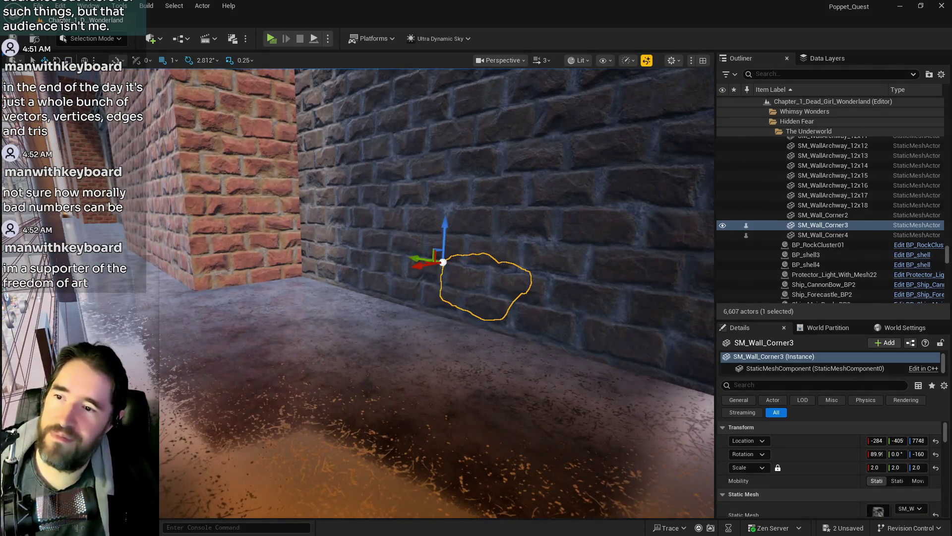
pyautogui.press('s')
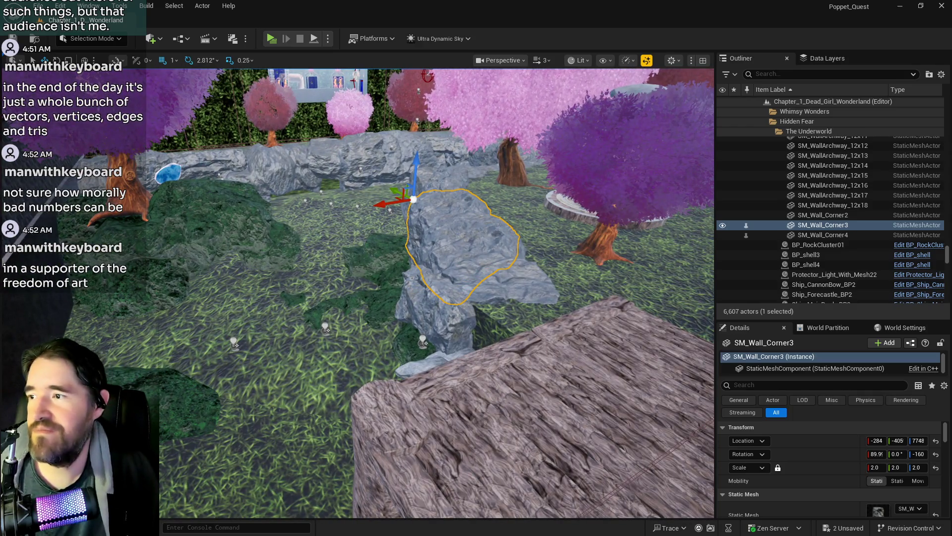
pyautogui.press('w')
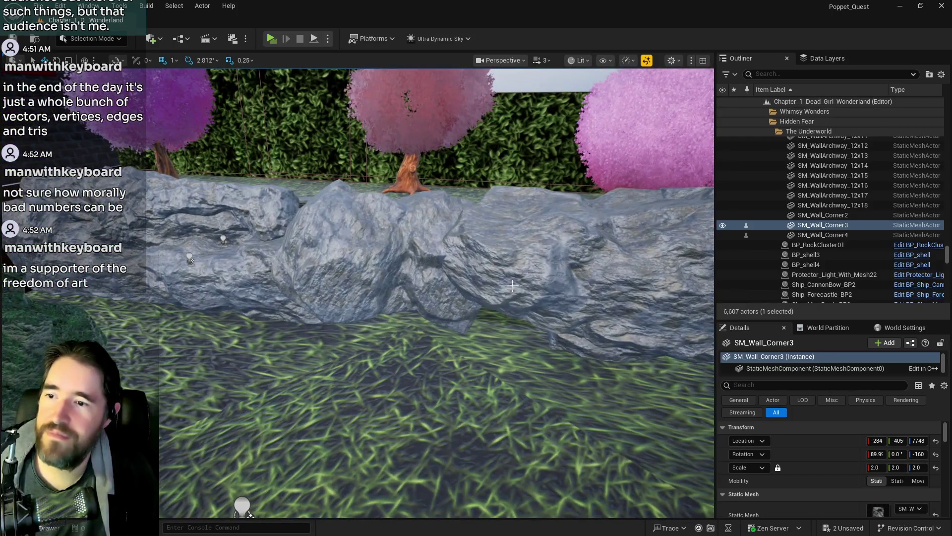
# - Select SM_WallRock_C and fly through the rock wall into the water cave toward the blue mushroom
pyautogui.click(447, 263)
pyautogui.press('w')
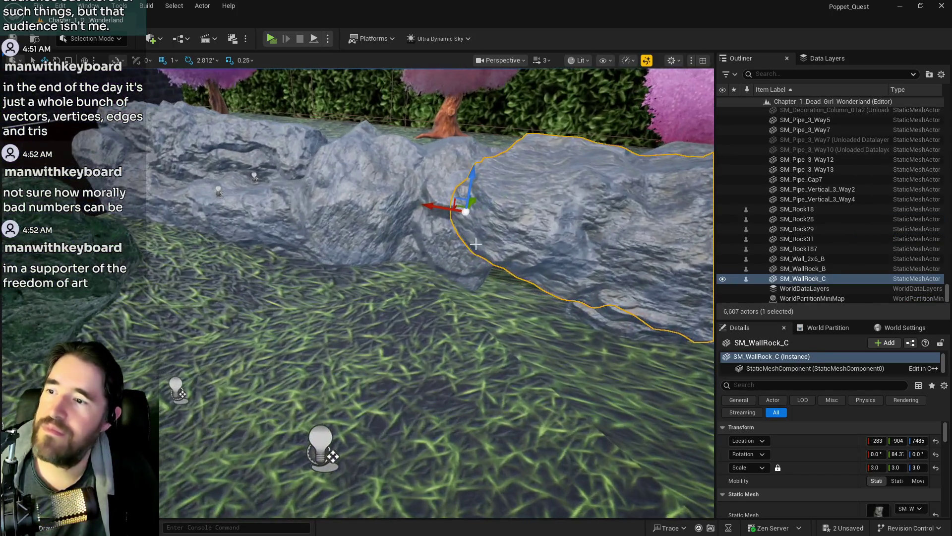
pyautogui.press('w')
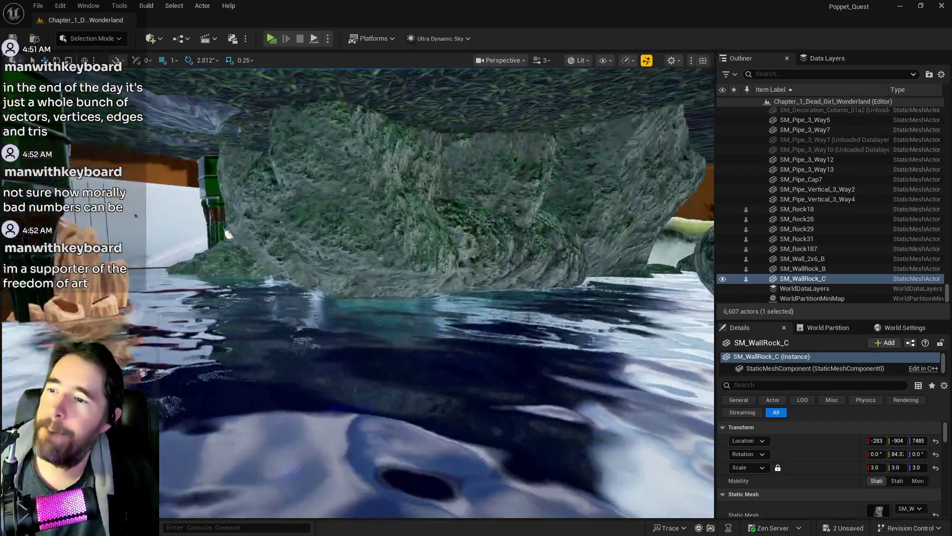
pyautogui.press('w')
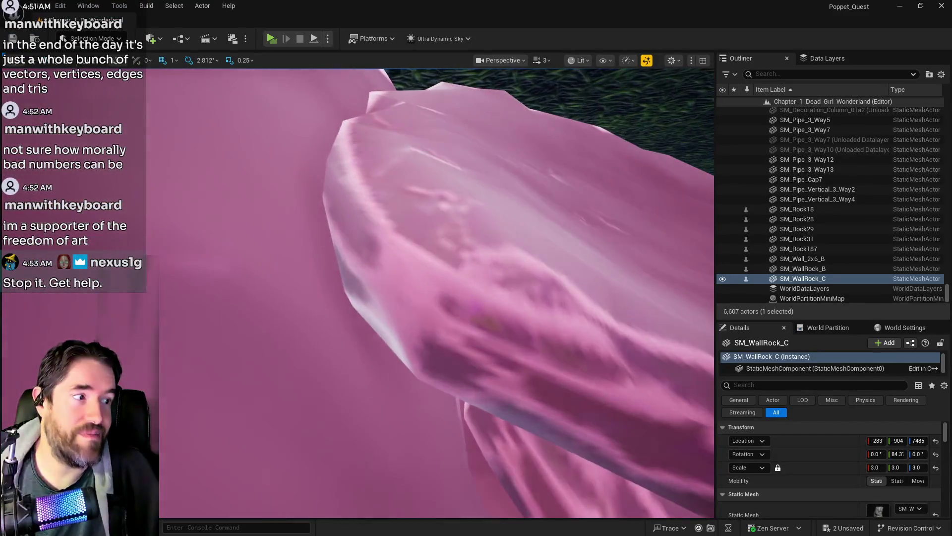
pyautogui.press('w')
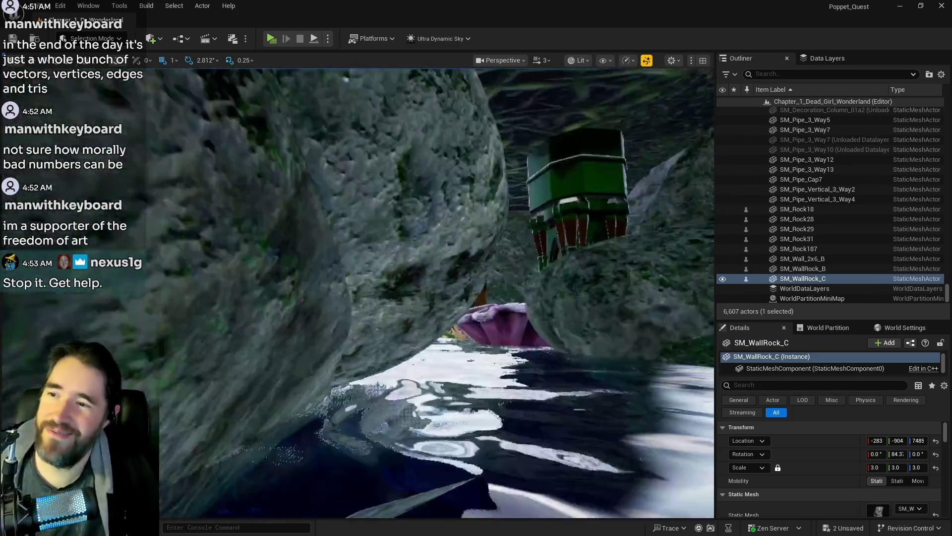
pyautogui.press('w')
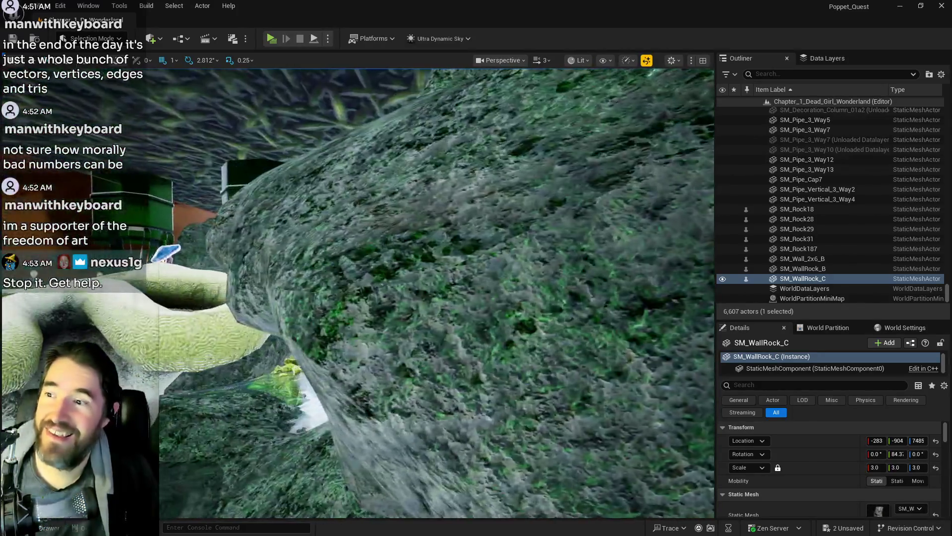
pyautogui.press('w')
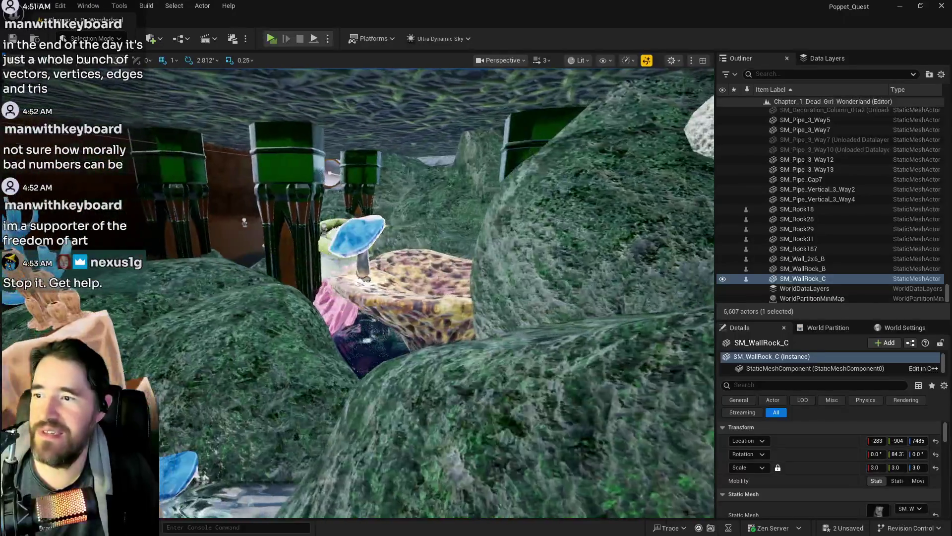
# - Lower the viewport camera speed from 3 to 1 and frame the mushroom platform and mossy rock
pyautogui.click(544, 60)
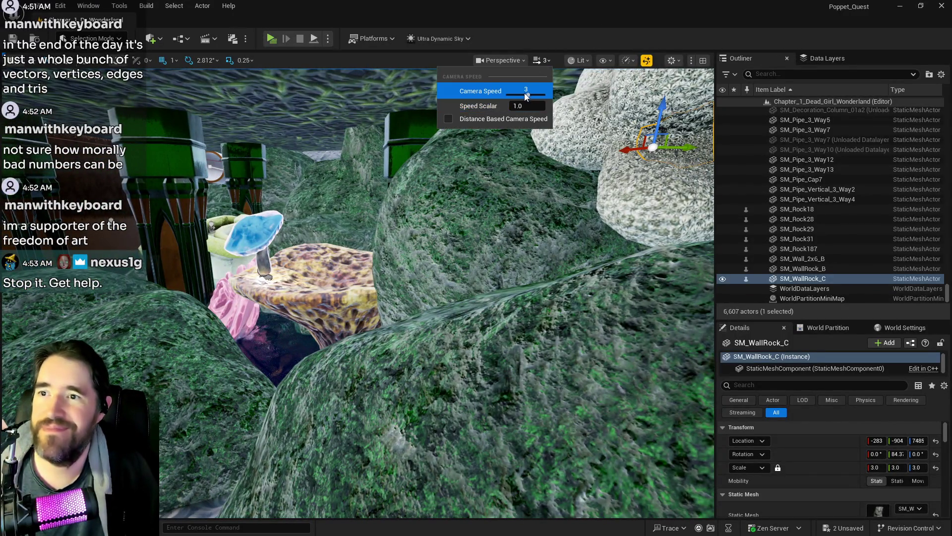
pyautogui.click(541, 60)
pyautogui.click(542, 60)
pyautogui.moveTo(528, 94); pyautogui.dragTo(507, 94)
pyautogui.press('w')
pyautogui.press('s')
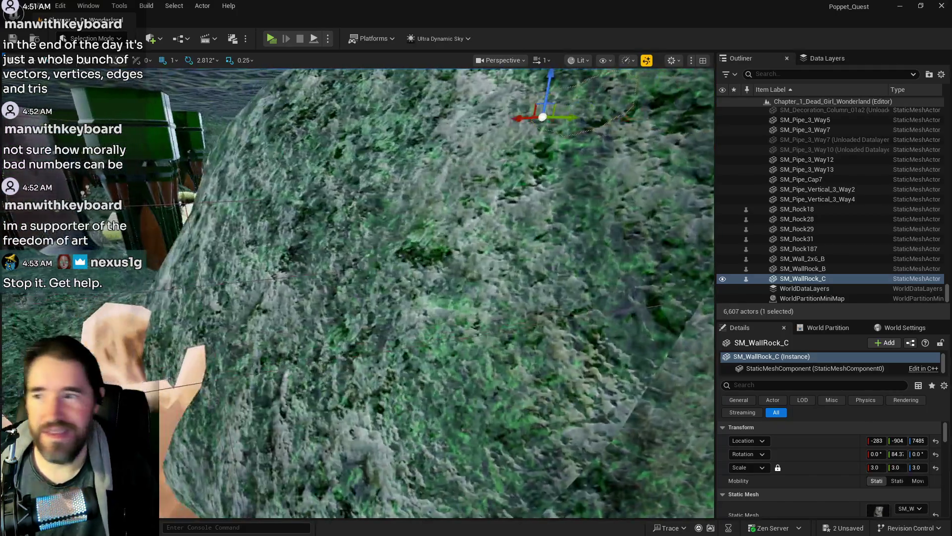
pyautogui.press('w')
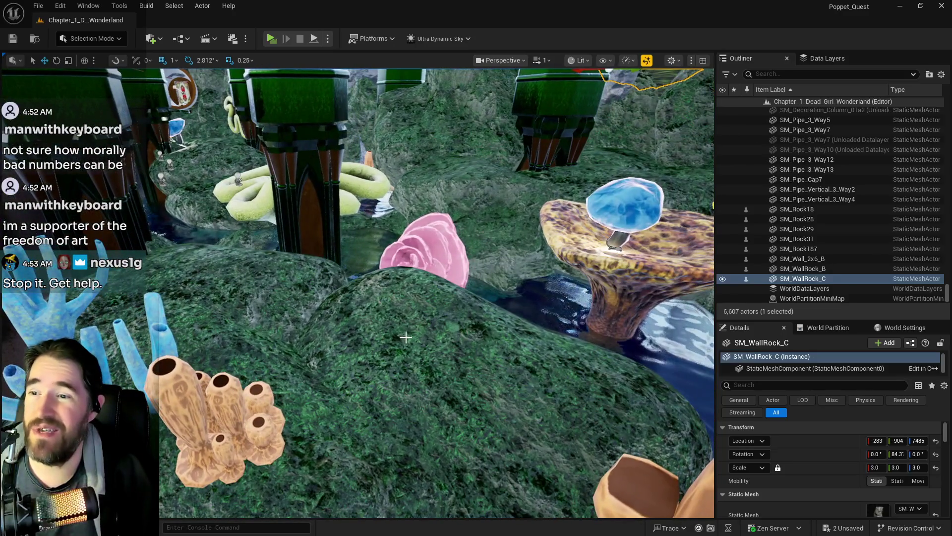
# - Alt-drag the mossy rock SM_Rock198 to create the copy SM_Rock199 and frame it
pyautogui.click(407, 337)
pyautogui.moveTo(478, 380)
pyautogui.mouseDown()
pyautogui.moveTo(649, 323)
pyautogui.moveTo(595, 357)
pyautogui.moveTo(586, 223)
pyautogui.mouseUp()
pyautogui.press('f')
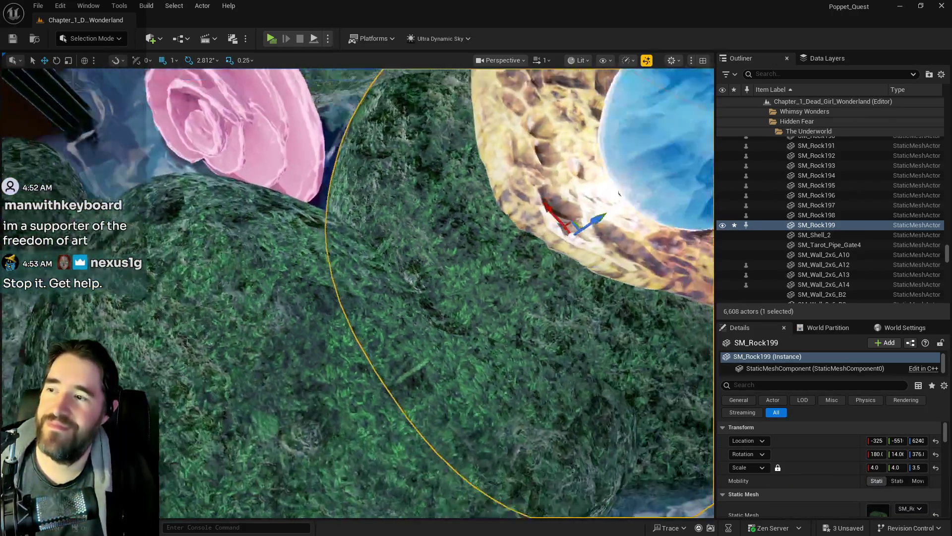
pyautogui.scroll(-3, 555, 276)
# - Select the pink rose coral SM_corall_23 and move it down and right with the translate gizmo
pyautogui.click(357, 149)
pyautogui.press('f')
pyautogui.press('e')
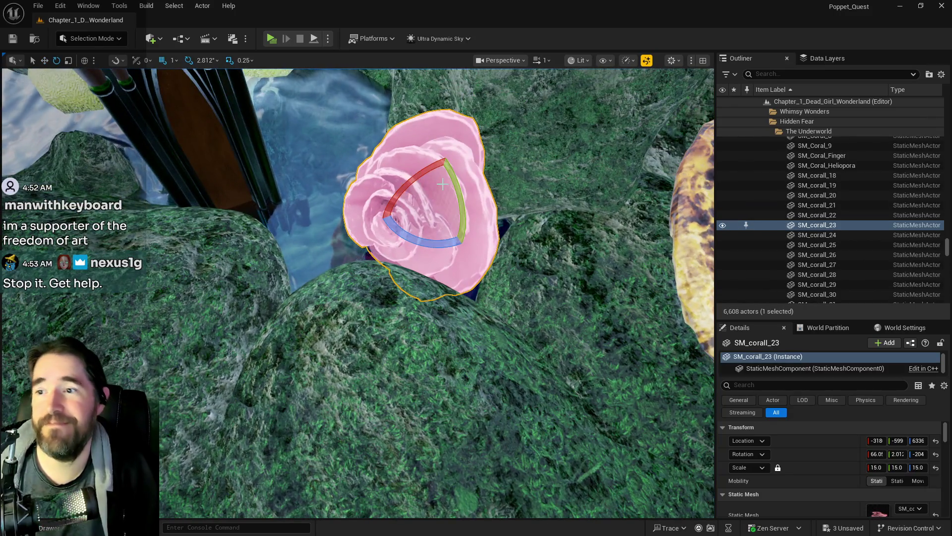
pyautogui.moveTo(442, 184)
pyautogui.mouseDown()
pyautogui.moveTo(386, 340)
pyautogui.moveTo(476, 347)
pyautogui.moveTo(483, 358)
pyautogui.moveTo(483, 341)
pyautogui.mouseUp()
pyautogui.press('f')
pyautogui.press('w')
pyautogui.moveTo(352, 274)
pyautogui.mouseDown()
pyautogui.moveTo(395, 305)
pyautogui.moveTo(389, 300)
pyautogui.moveTo(386, 316)
pyautogui.mouseUp()
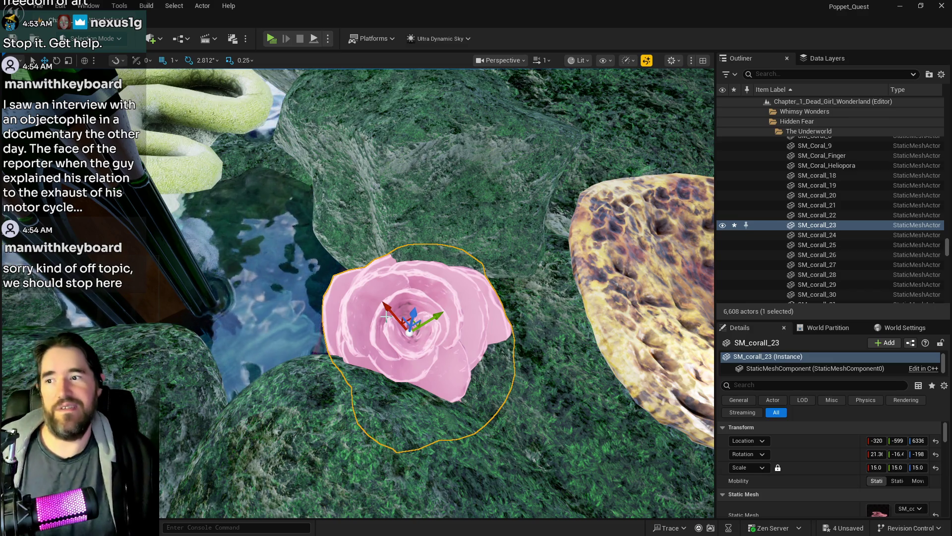
# - Select The Secret Garden Pool and view it near the pillar and mushroom
pyautogui.click(393, 327)
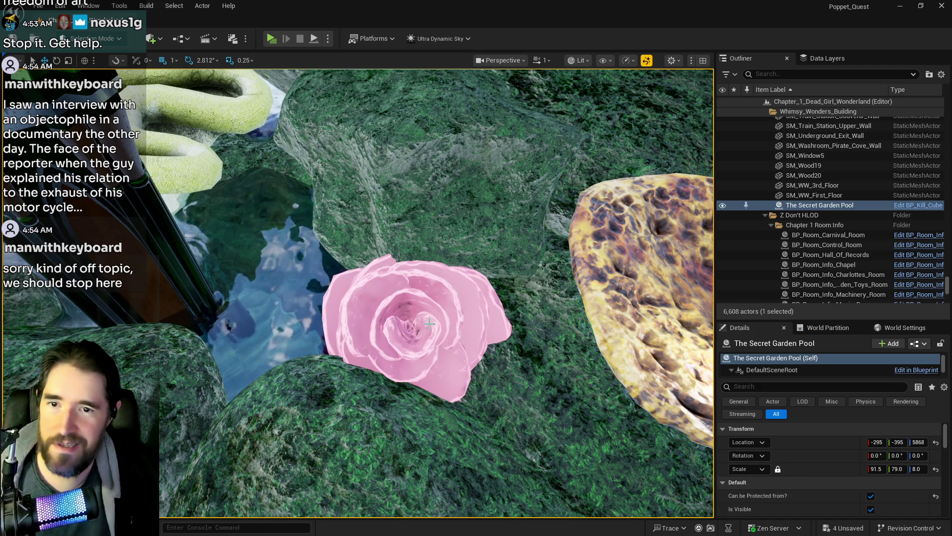
pyautogui.moveTo(604, 357)
pyautogui.mouseDown()
pyautogui.moveTo(549, 374)
pyautogui.moveTo(401, 388)
pyautogui.mouseUp()
pyautogui.moveTo(399, 434)
pyautogui.mouseDown()
pyautogui.moveTo(433, 422)
pyautogui.moveTo(441, 391)
pyautogui.moveTo(427, 407)
pyautogui.mouseUp()
pyautogui.scroll(-5, 819, 480)
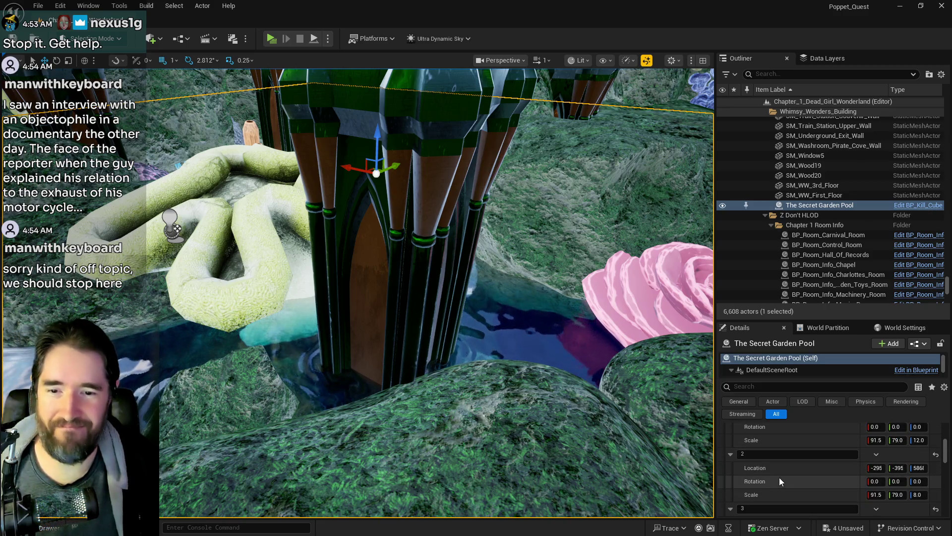
pyautogui.scroll(2, 779, 477)
# - Paste copied transform values onto a row of the pool's Details panel
pyautogui.rightClick(790, 450)
pyautogui.click(817, 457)
pyautogui.scroll(3, 817, 457)
pyautogui.rightClick(826, 436)
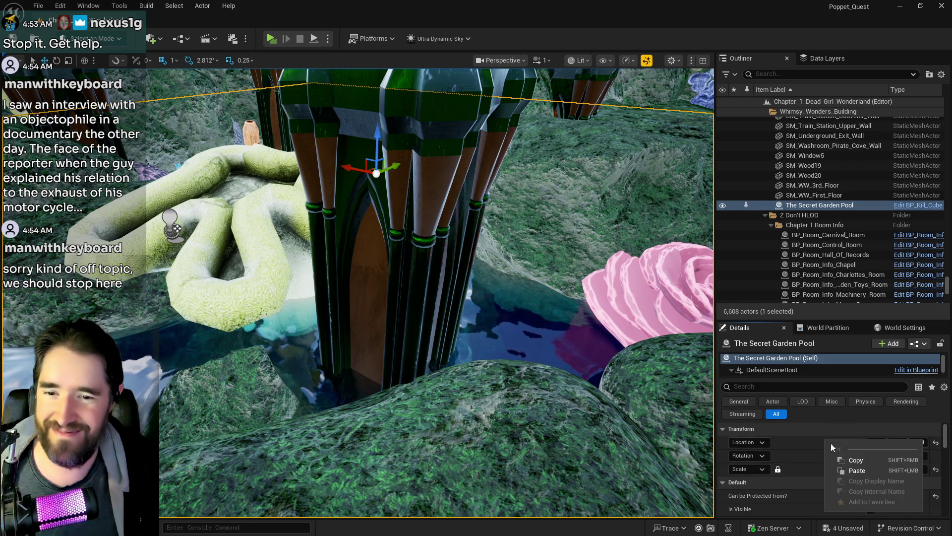
pyautogui.click(846, 467)
pyautogui.scroll(-2, 833, 469)
pyautogui.scroll(-2, 832, 470)
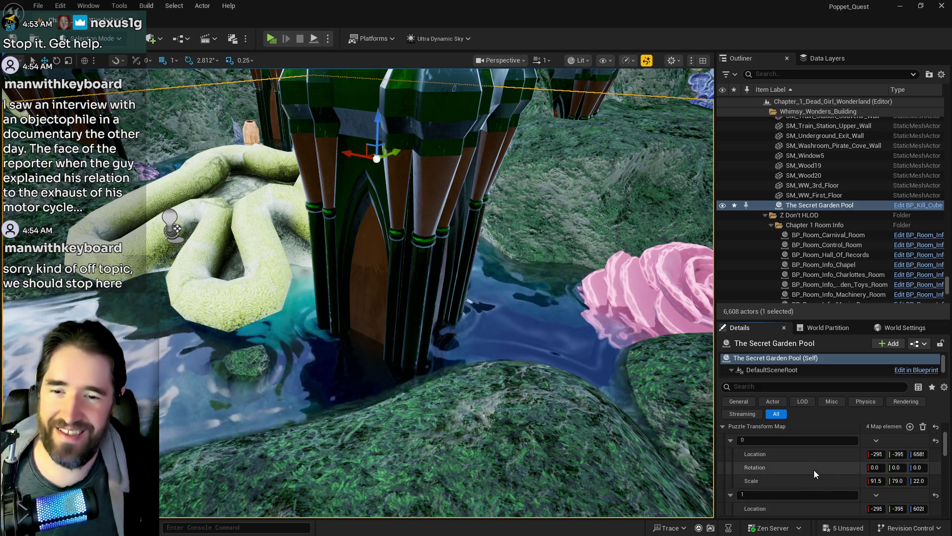
# - Copy entry 1's values and paste them into the pool's Scale, giving 91.5, 79.0, 12.0
pyautogui.rightClick(811, 478)
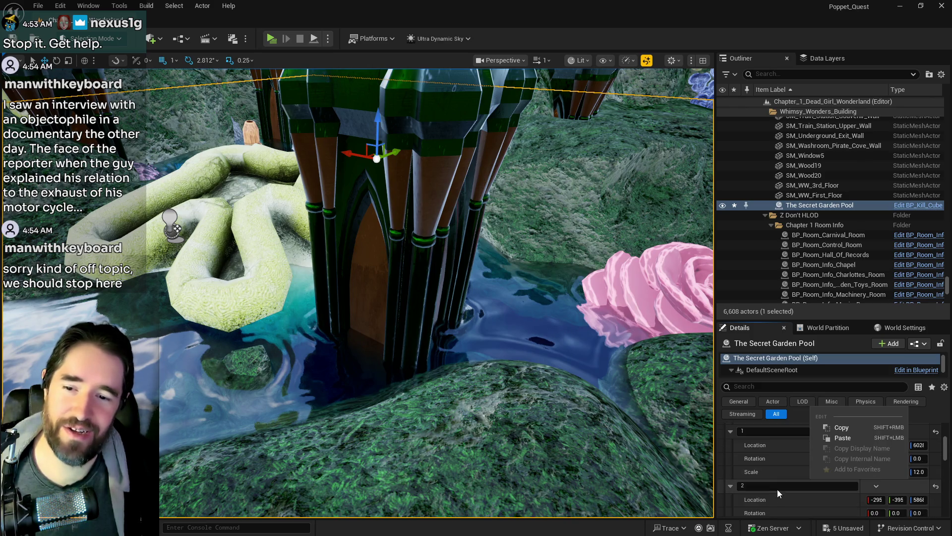
pyautogui.scroll(-2, 778, 490)
pyautogui.rightClick(776, 471)
pyautogui.click(814, 421)
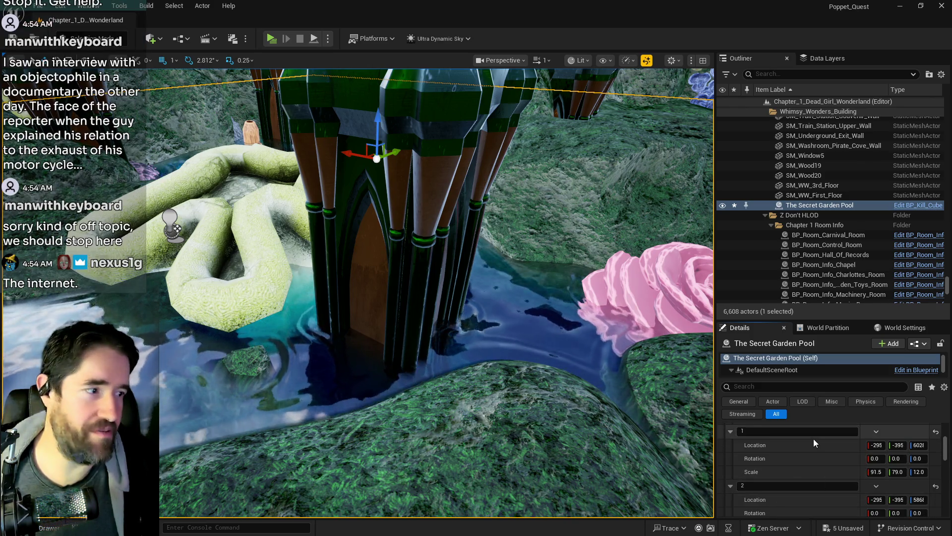
pyautogui.scroll(3, 813, 438)
pyautogui.rightClick(817, 438)
pyautogui.click(833, 469)
pyautogui.moveTo(640, 428); pyautogui.dragTo(612, 422)
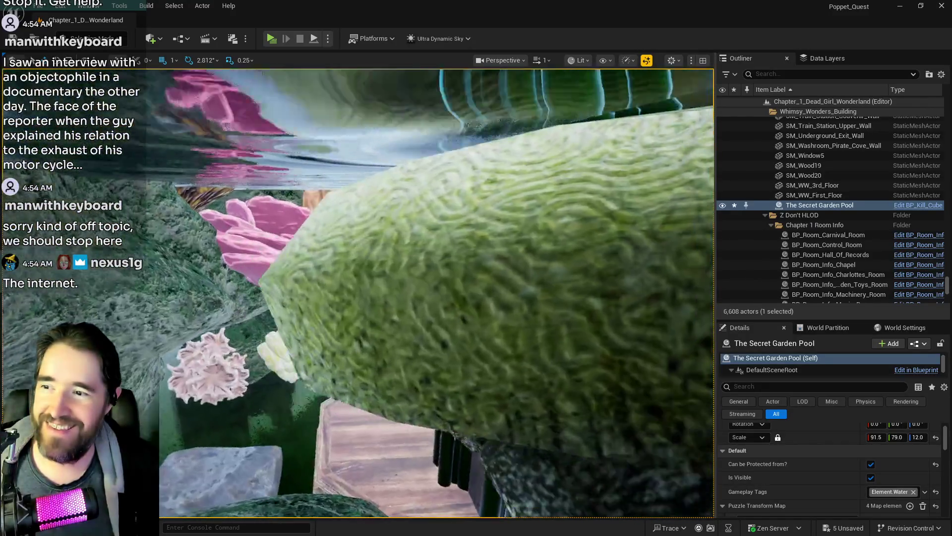
# - Duplicate the mossy rock beside the water with Ctrl+D as SM_Rock200 and fly in close
pyautogui.moveTo(613, 423); pyautogui.dragTo(607, 421)
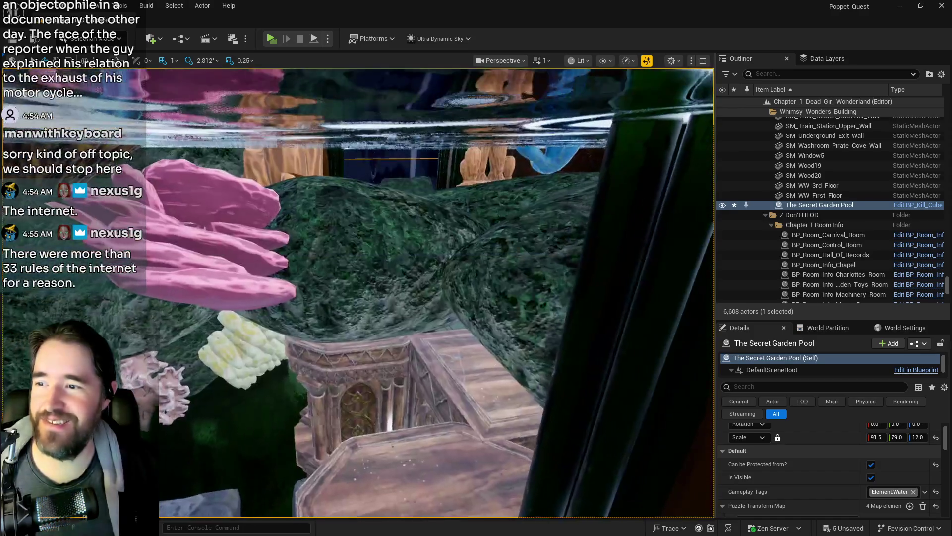
pyautogui.click(583, 301)
pyautogui.hotkey('ctrl', 'd')
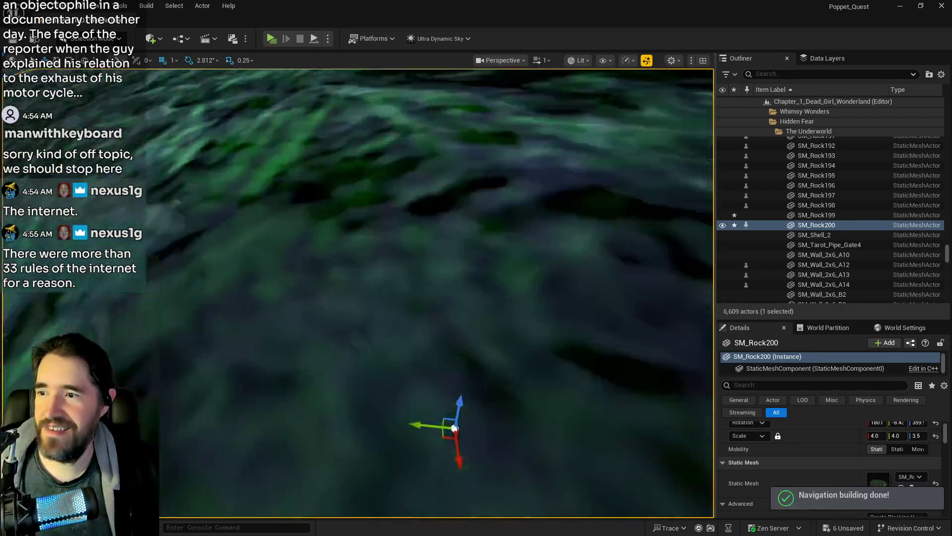
pyautogui.press('f')
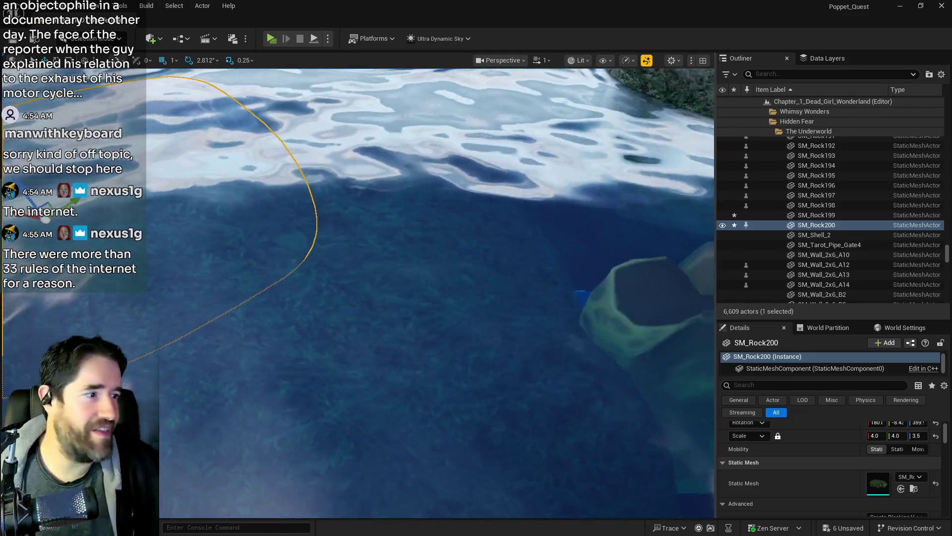
pyautogui.moveTo(595, 392); pyautogui.dragTo(546, 417)
pyautogui.moveTo(582, 332)
pyautogui.mouseDown()
pyautogui.moveTo(581, 322)
pyautogui.moveTo(583, 332)
pyautogui.moveTo(545, 347)
pyautogui.moveTo(531, 318)
pyautogui.moveTo(636, 342)
pyautogui.moveTo(628, 327)
pyautogui.mouseUp()
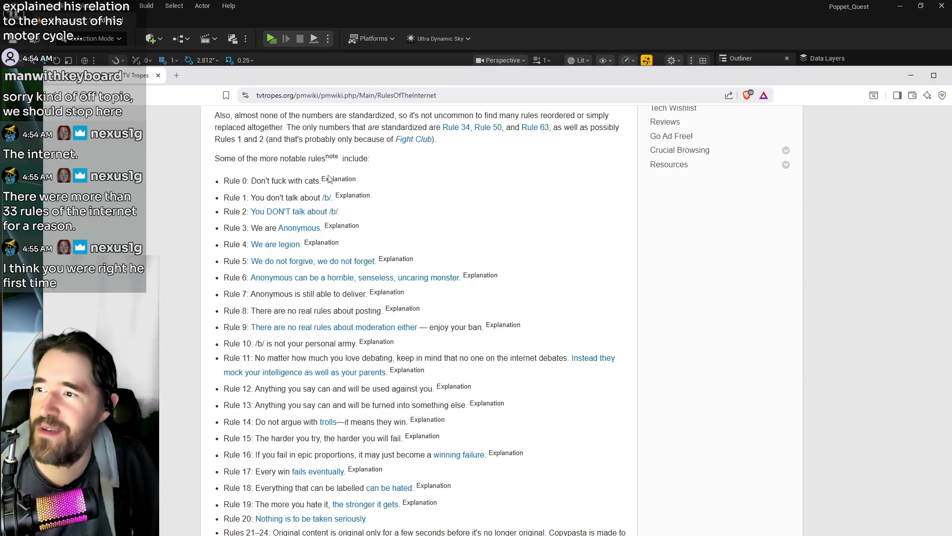
# - Glance over the TV Tropes Rules of the Internet list, rules 0 through 20
pyautogui.scroll(-1, 342, 282)
pyautogui.scroll(1, 342, 283)
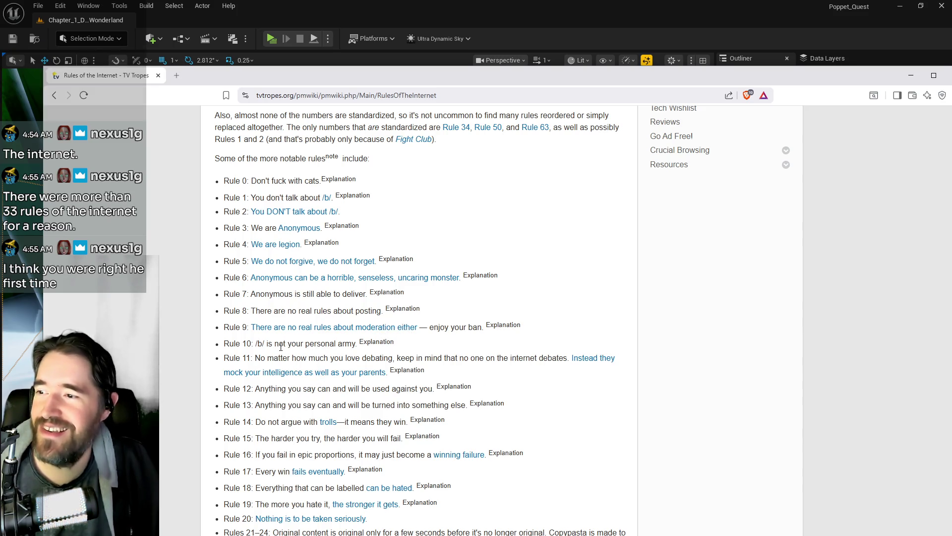
# - Nudge the browser window, scroll through rules 21 to 49, then Alt+Tab back to Unreal
pyautogui.moveTo(515, 73)
pyautogui.mouseDown()
pyautogui.moveTo(498, 10)
pyautogui.moveTo(490, 40)
pyautogui.mouseUp()
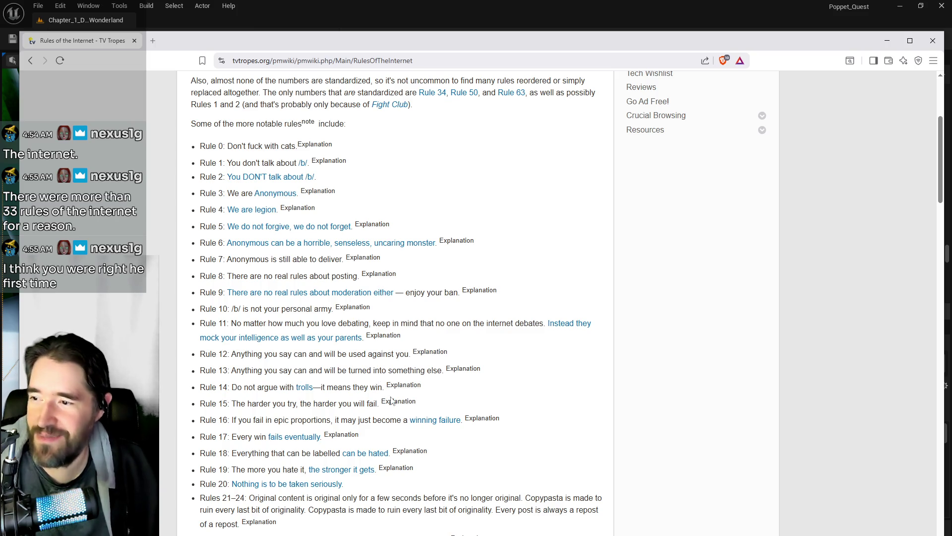
pyautogui.scroll(-1, 337, 373)
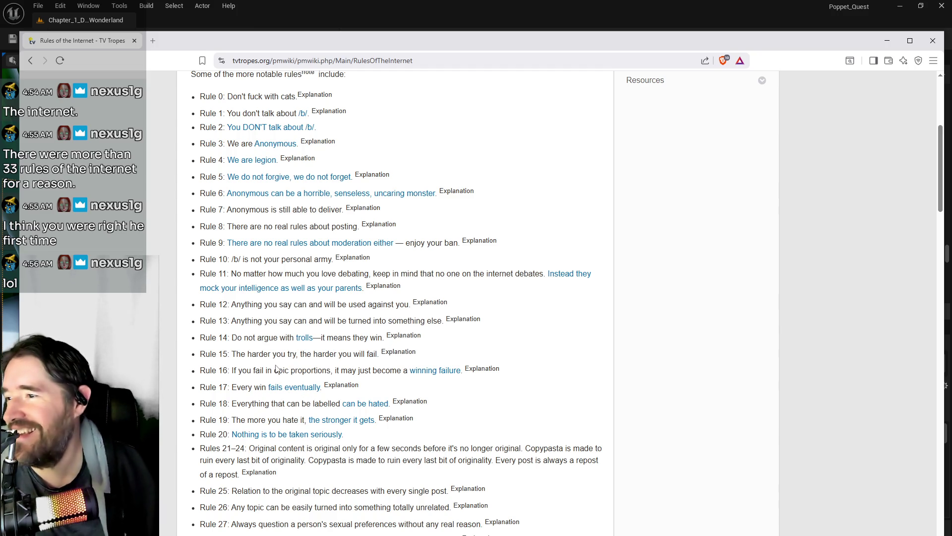
pyautogui.scroll(-1, 323, 359)
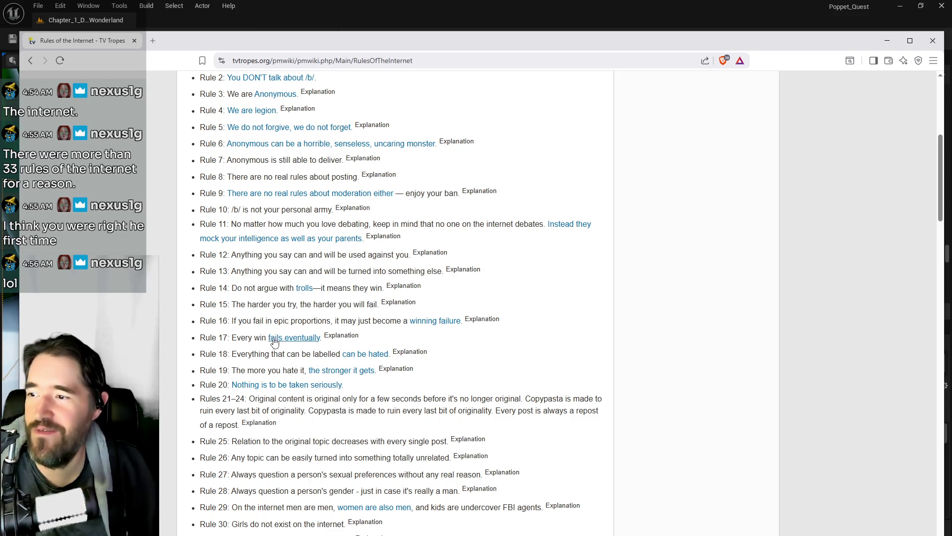
pyautogui.scroll(-1, 317, 342)
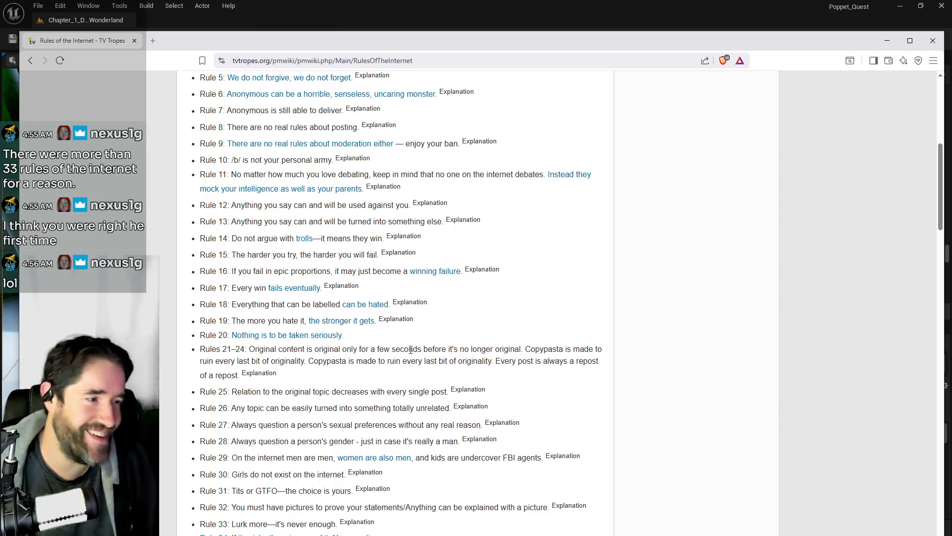
pyautogui.scroll(-1, 411, 353)
pyautogui.scroll(-1, 411, 354)
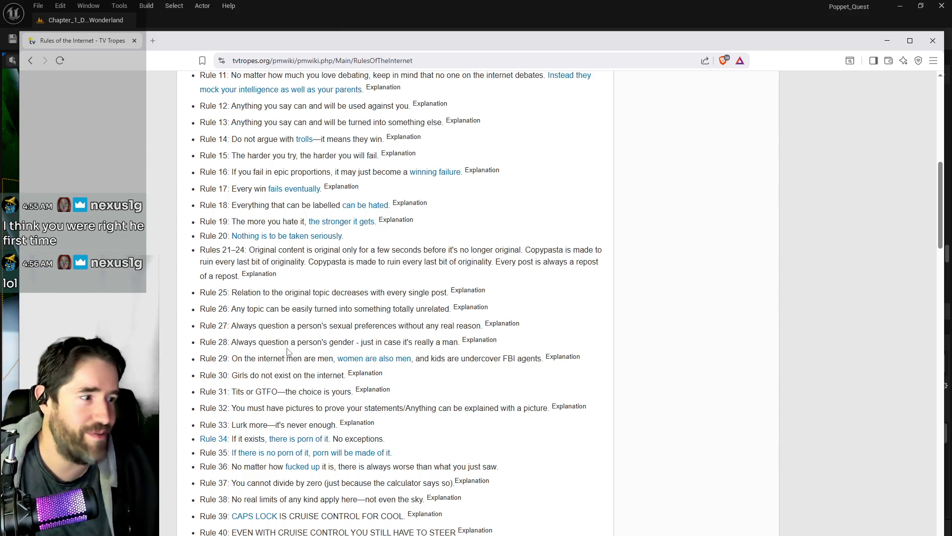
pyautogui.scroll(-2, 290, 355)
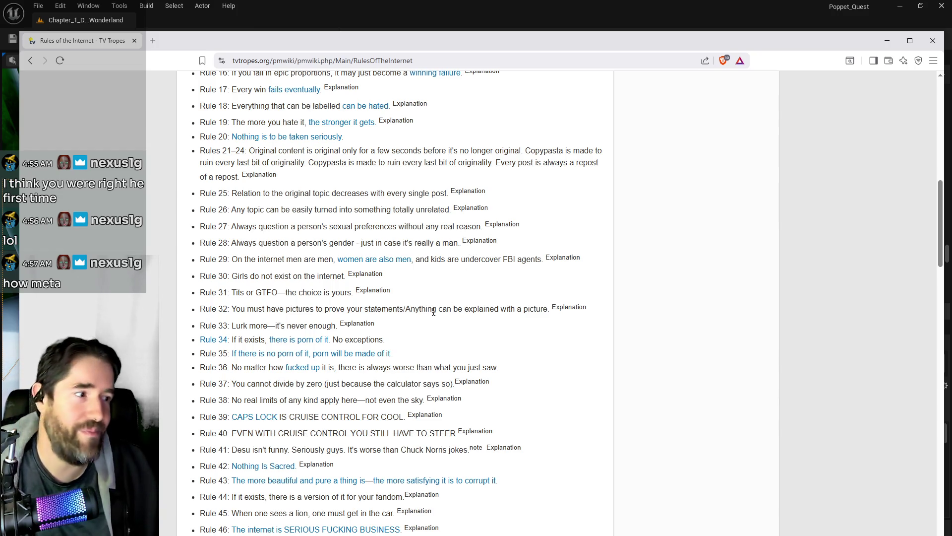
pyautogui.scroll(-1, 446, 278)
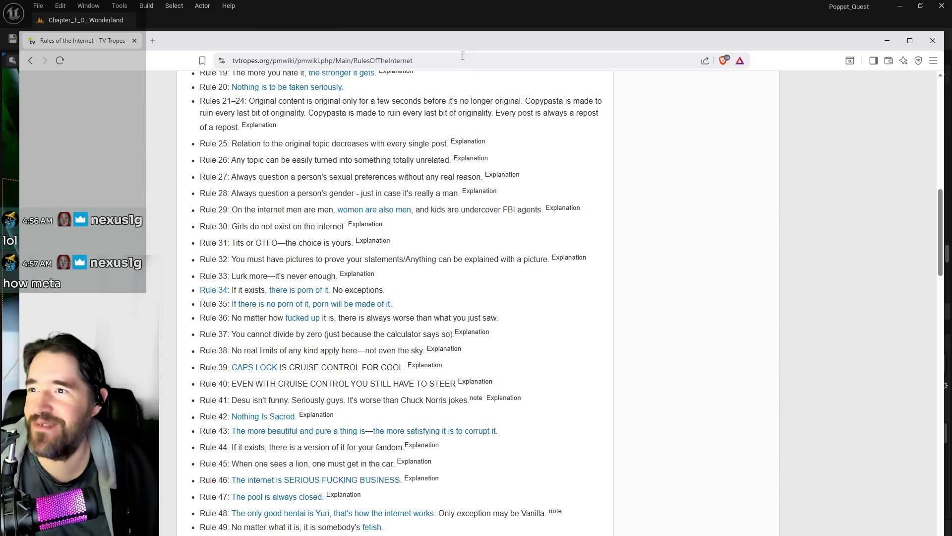
pyautogui.hotkey('alt', 'Tab')
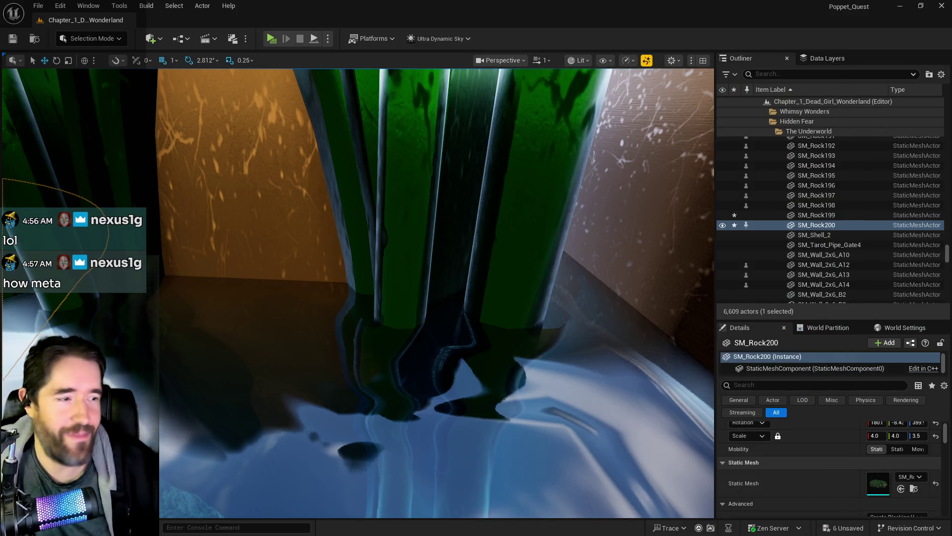
# - Reframe the viewport on the pillars and water, then scroll PQ Credits to YouTube Supporters
pyautogui.press('f')
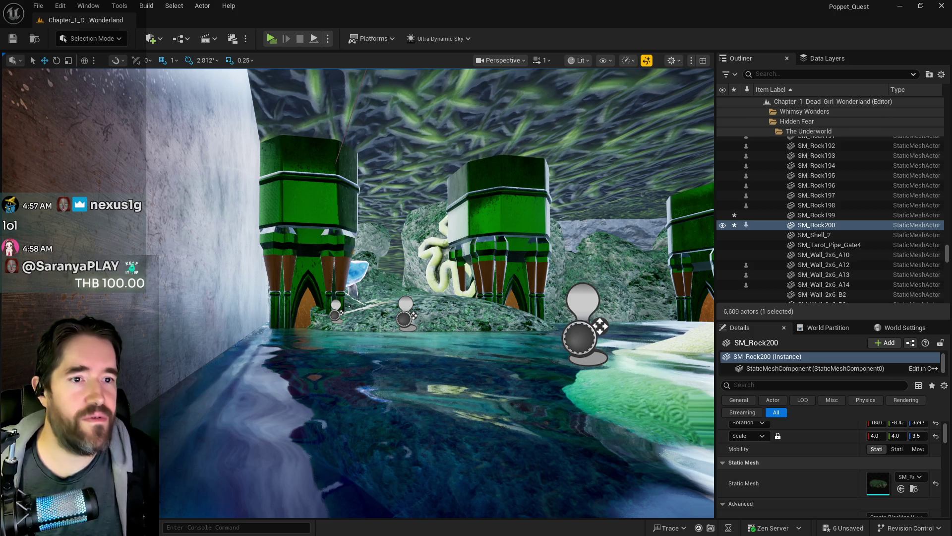
pyautogui.hotkey('alt', 'Tab')
pyautogui.scroll(-3, 433, 346)
pyautogui.scroll(-1, 432, 345)
# - Change the first YouTube Supporters amount from 400 THB to 500 THB and drag the document aside
pyautogui.click(446, 310)
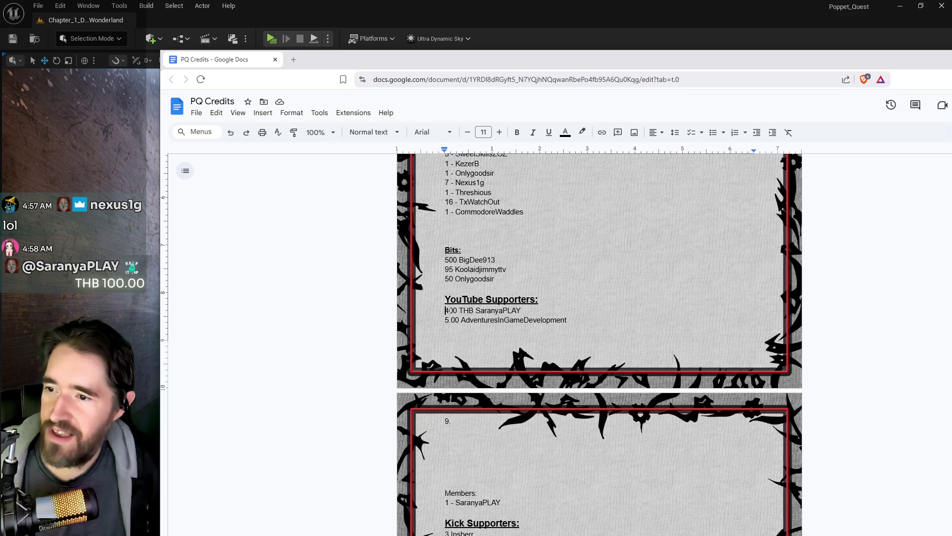
pyautogui.press('BackSpace')
pyautogui.write('5')
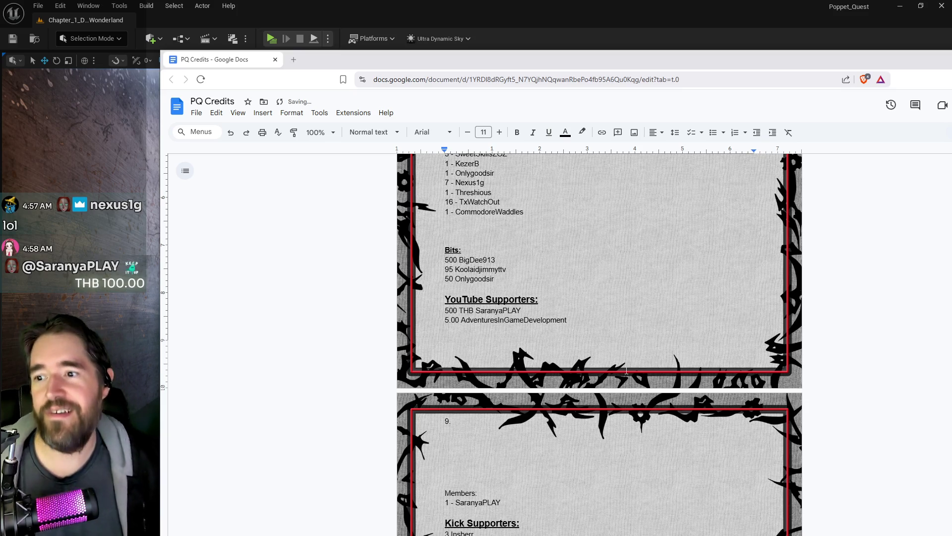
pyautogui.moveTo(561, 51)
pyautogui.mouseDown()
pyautogui.moveTo(843, 100)
pyautogui.moveTo(951, 99)
pyautogui.mouseUp()
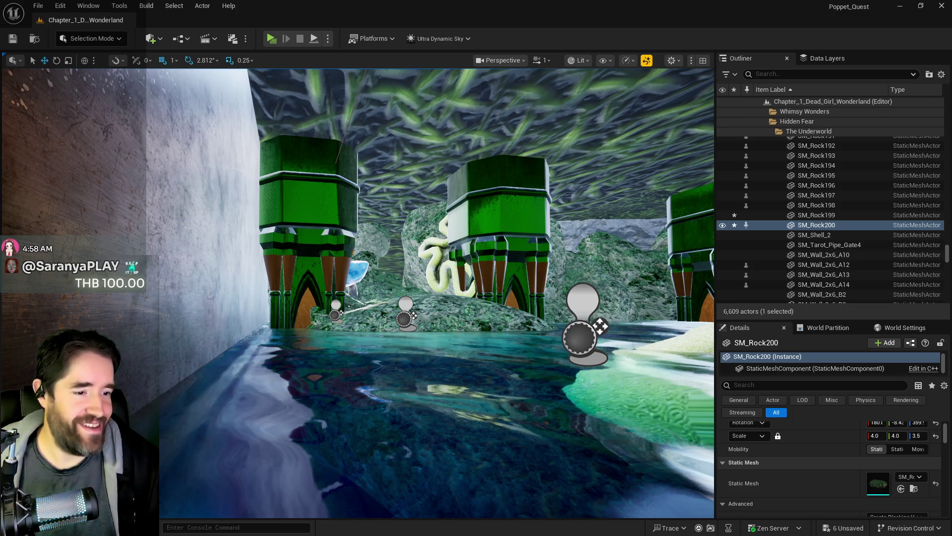
# - Drag the TV Tropes Rules of the Internet window back over the editor and scroll to rules 25–50
pyautogui.moveTo(951, 172)
pyautogui.mouseDown()
pyautogui.moveTo(712, 177)
pyautogui.moveTo(531, 81)
pyautogui.mouseUp()
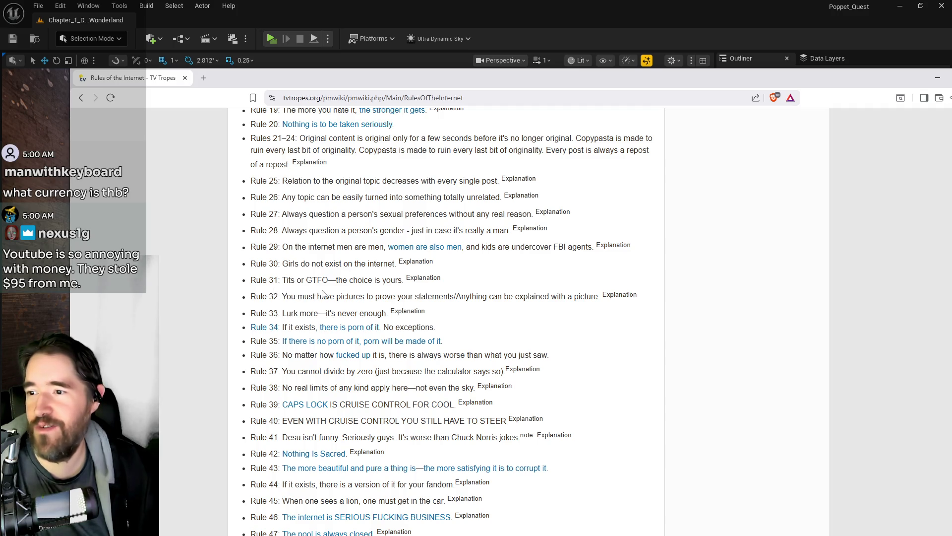
pyautogui.scroll(-1, 327, 380)
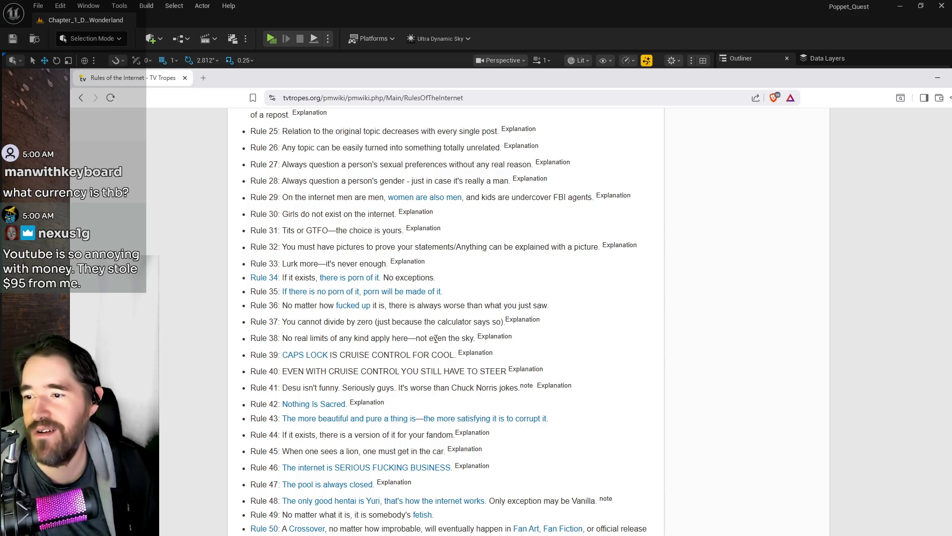
pyautogui.scroll(-1, 381, 394)
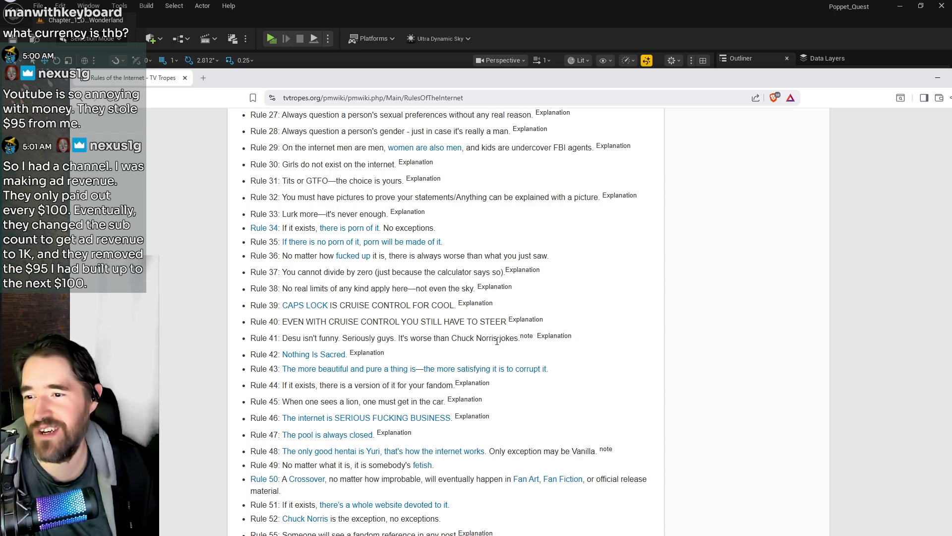
pyautogui.scroll(-2, 291, 400)
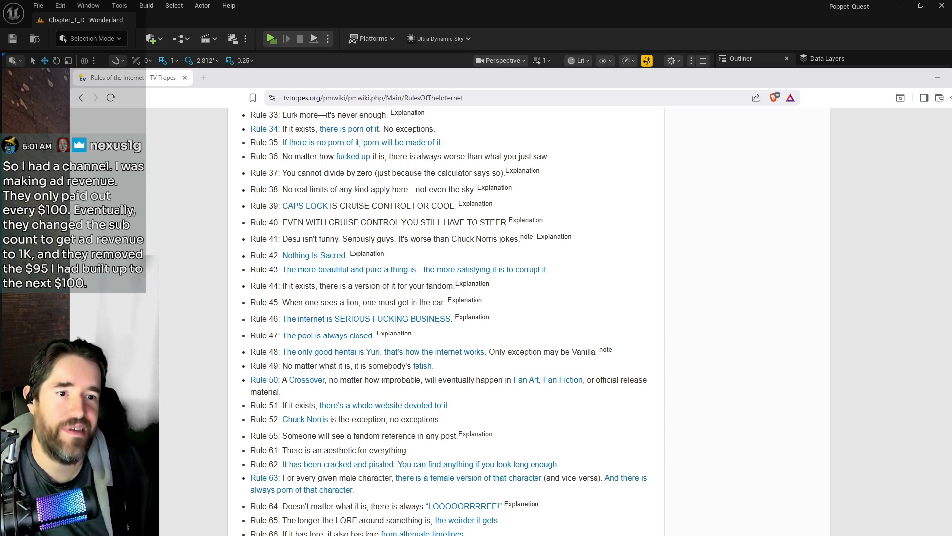
pyautogui.moveTo(951, 73); pyautogui.dragTo(600, 72)
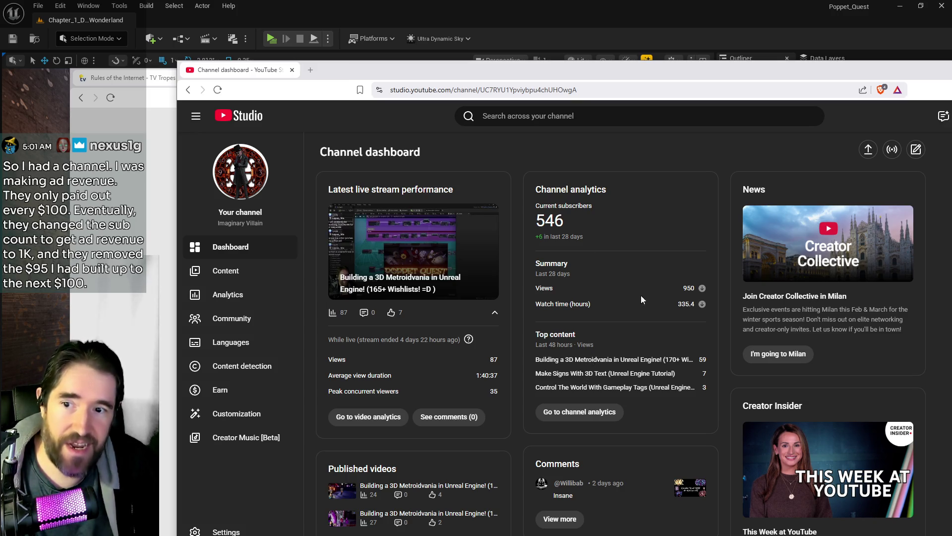
# - Move YouTube Studio aside and back, then hide it to reveal TV Tropes rules 33–66
pyautogui.moveTo(644, 71); pyautogui.dragTo(951, 71)
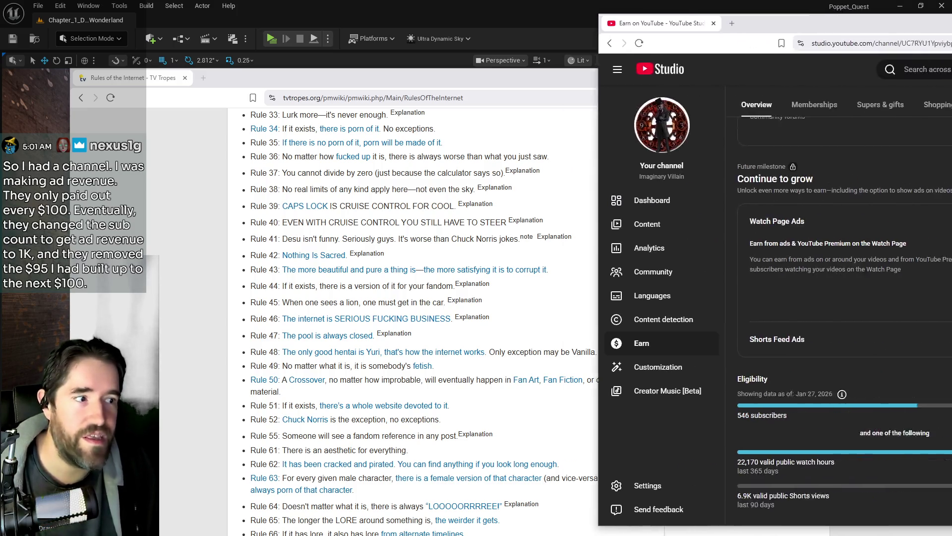
pyautogui.moveTo(950, 10)
pyautogui.mouseDown()
pyautogui.moveTo(777, 18)
pyautogui.moveTo(704, 37)
pyautogui.moveTo(680, 31)
pyautogui.mouseUp()
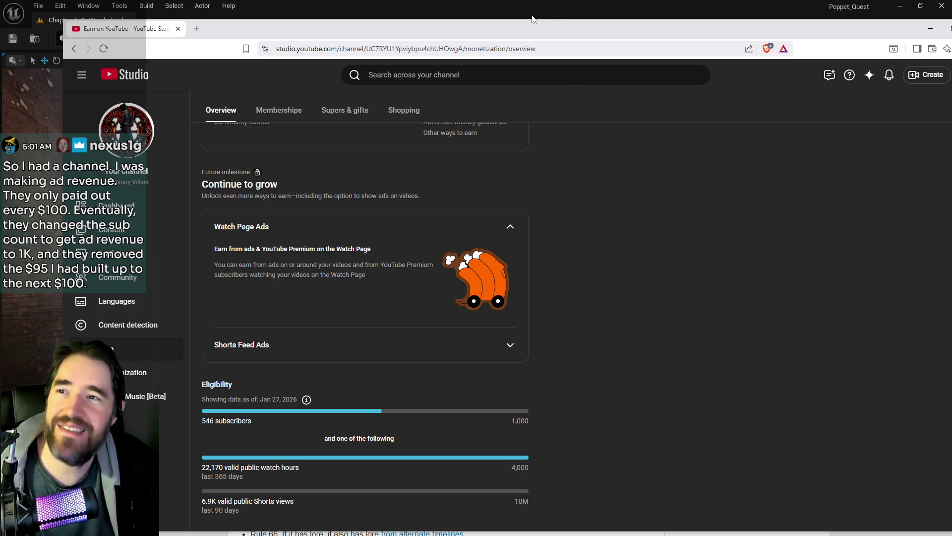
pyautogui.click(931, 29)
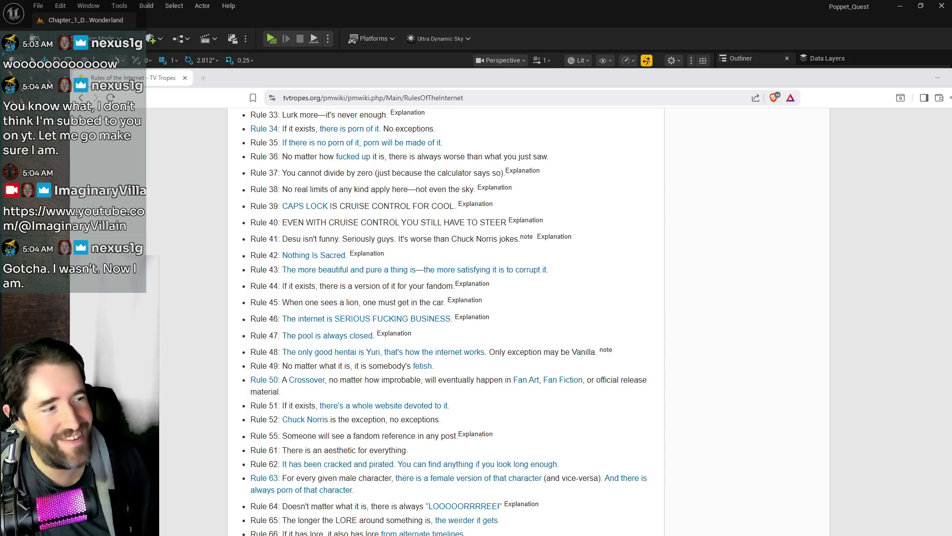
# - Nudge the TV Tropes window slightly left, still showing rules 33 through 66
pyautogui.moveTo(664, 81); pyautogui.dragTo(596, 81)
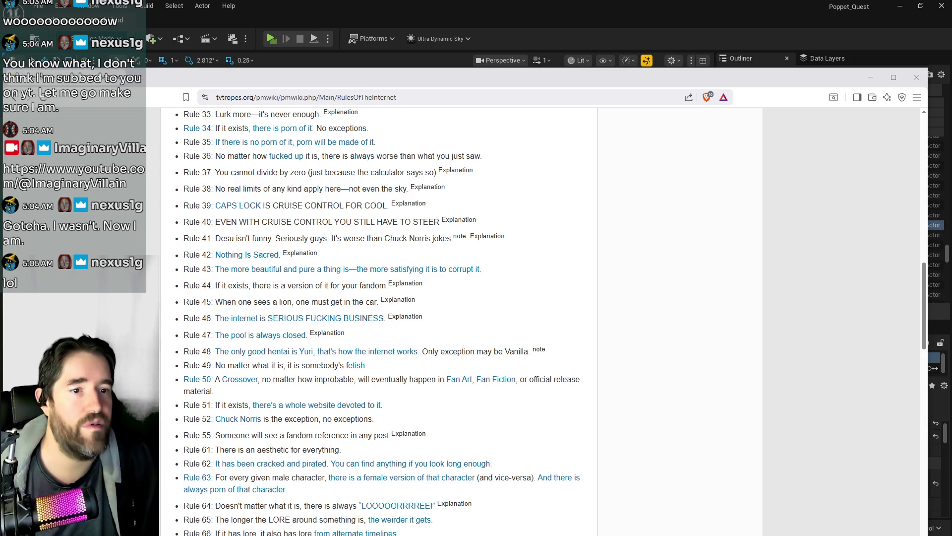
# - Bring the X Analytics overview (110.9K impressions, 6.5K engagements) over the TV Tropes page
pyautogui.moveTo(951, 75)
pyautogui.mouseDown()
pyautogui.moveTo(557, 77)
pyautogui.moveTo(496, 59)
pyautogui.mouseUp()
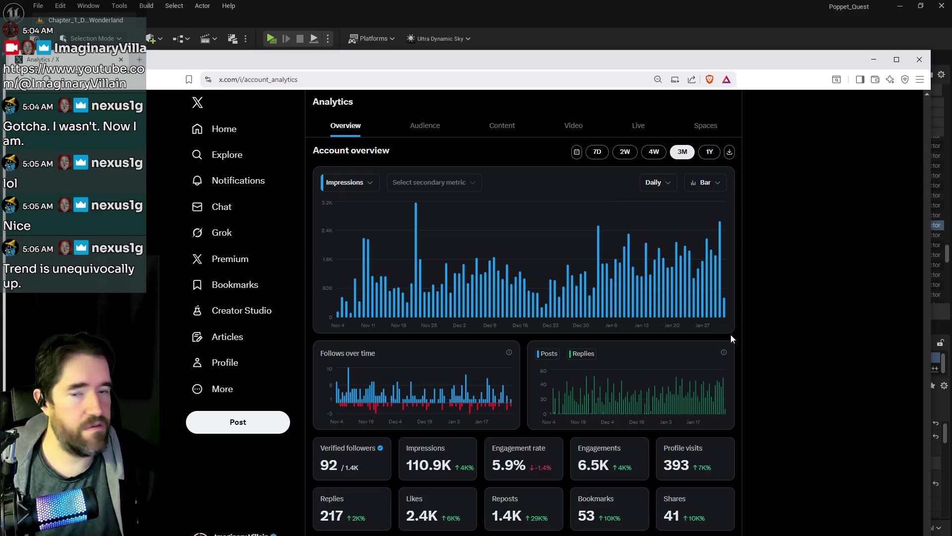
# - Leave X analytics with Alt+Tab and bring the Business Stuff Google Doc's hashtag list forward
pyautogui.moveTo(720, 295)
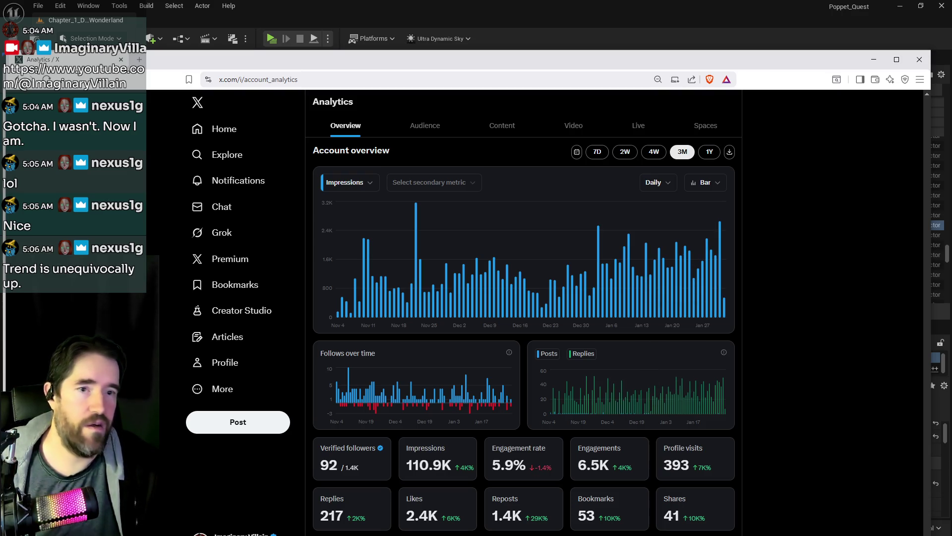
pyautogui.hotkey('alt', 'Tab')
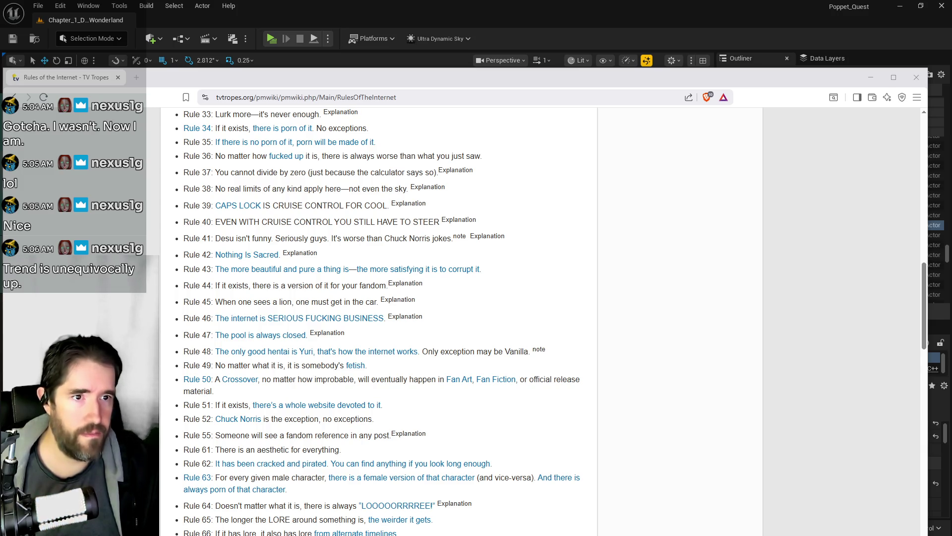
pyautogui.moveTo(951, 99)
pyautogui.mouseDown()
pyautogui.moveTo(660, 138)
pyautogui.moveTo(464, 70)
pyautogui.mouseUp()
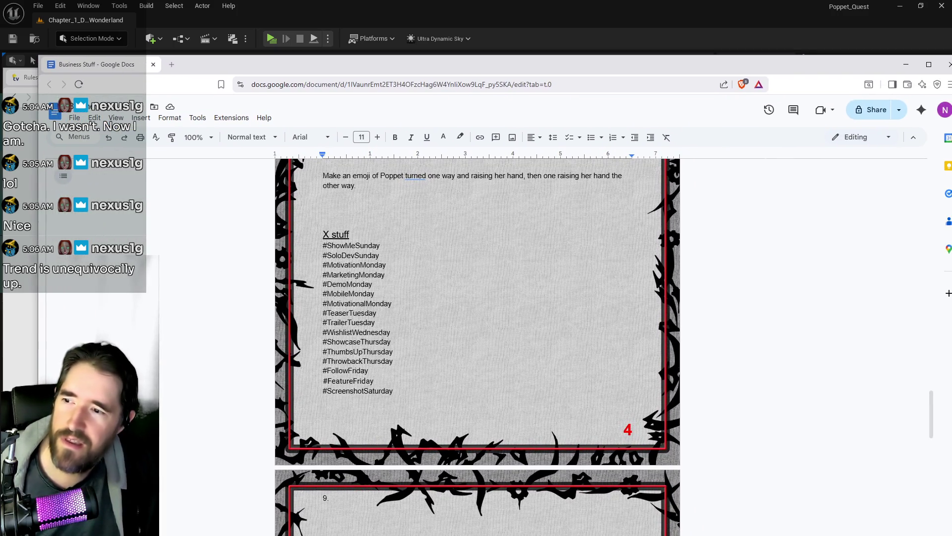
# - Highlight the Thursday hashtags, #TrailerTuesday, #TeaserTuesday and #MotivationMonday through #MotivationalMonday
pyautogui.moveTo(393, 361); pyautogui.dragTo(323, 342)
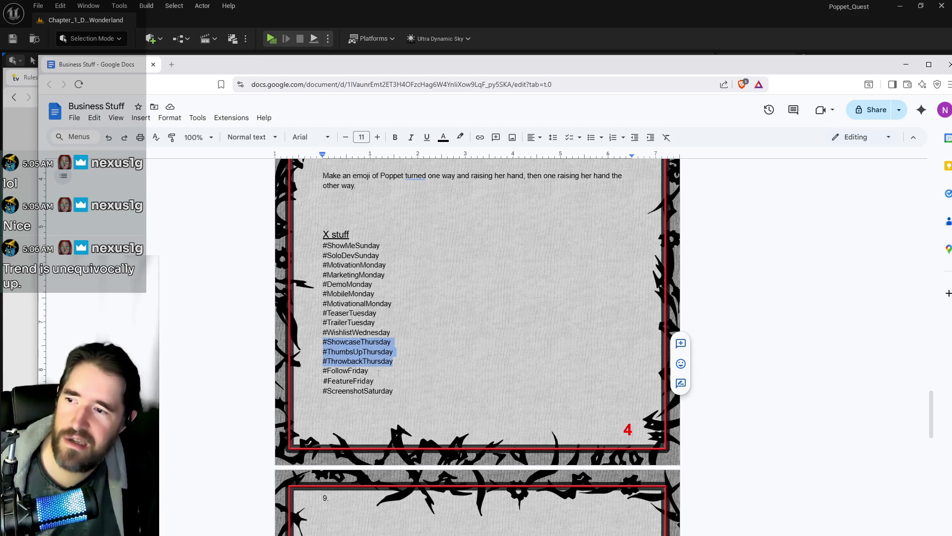
pyautogui.moveTo(375, 323); pyautogui.dragTo(323, 322)
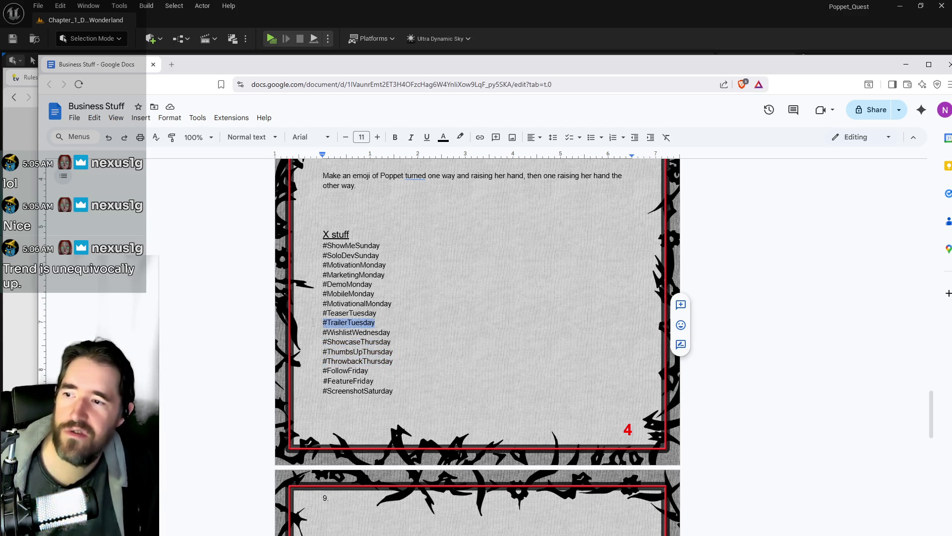
pyautogui.moveTo(383, 313); pyautogui.dragTo(323, 313)
pyautogui.moveTo(392, 303)
pyautogui.mouseDown()
pyautogui.moveTo(323, 304)
pyautogui.moveTo(322, 284)
pyautogui.mouseUp()
pyautogui.click(391, 303)
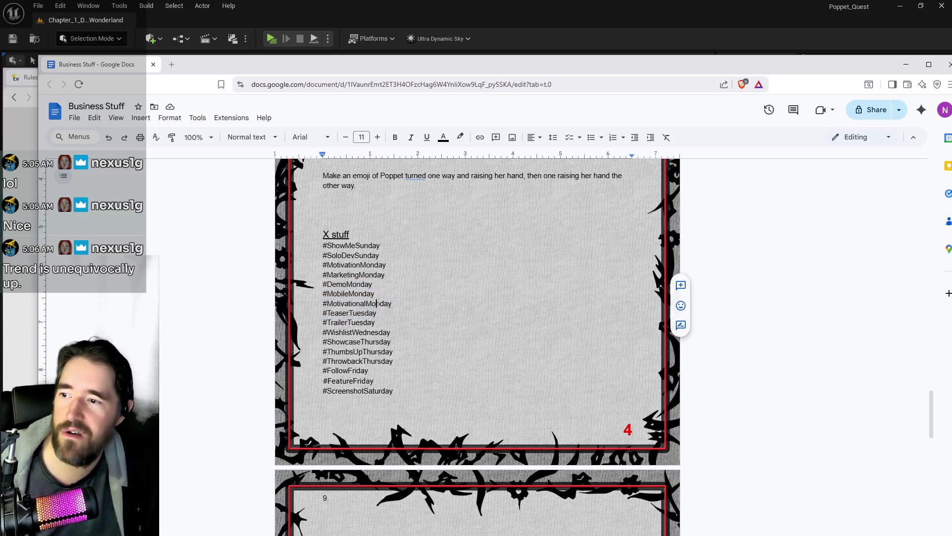
pyautogui.moveTo(392, 304); pyautogui.dragTo(318, 268)
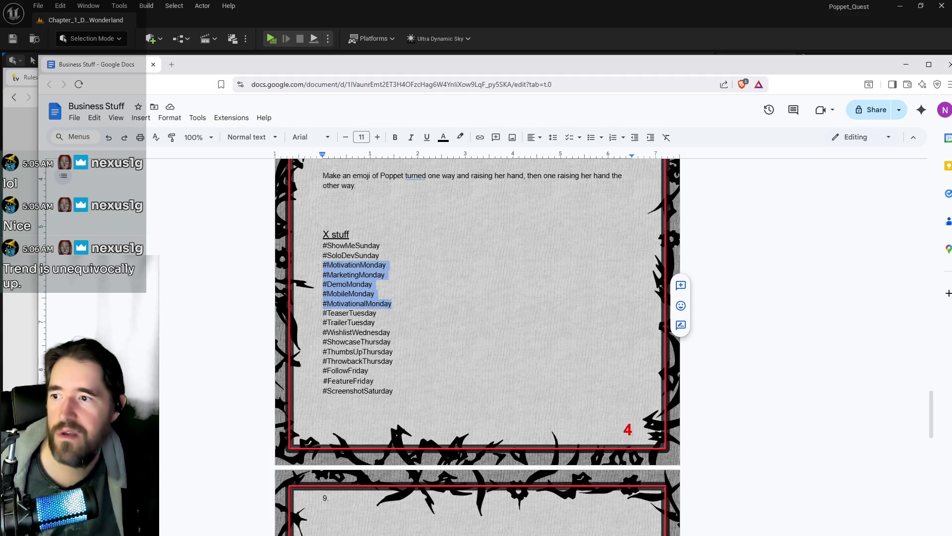
# - Select #ShowMeSunday, #TrailerTuesday, #WishlistWednesday, #FollowFriday and #ScreenshotSaturday, then return to TV Tropes
pyautogui.moveTo(380, 245); pyautogui.dragTo(323, 246)
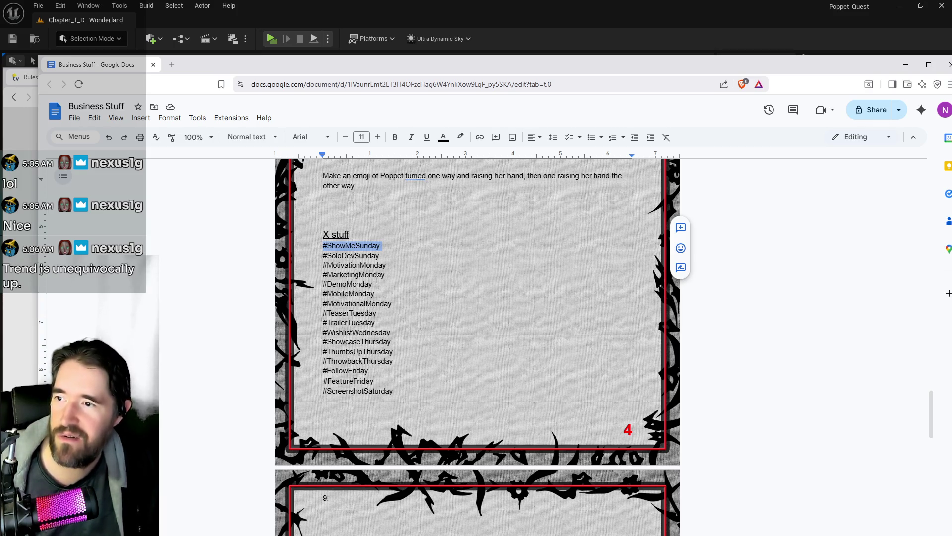
pyautogui.moveTo(375, 323); pyautogui.dragTo(323, 322)
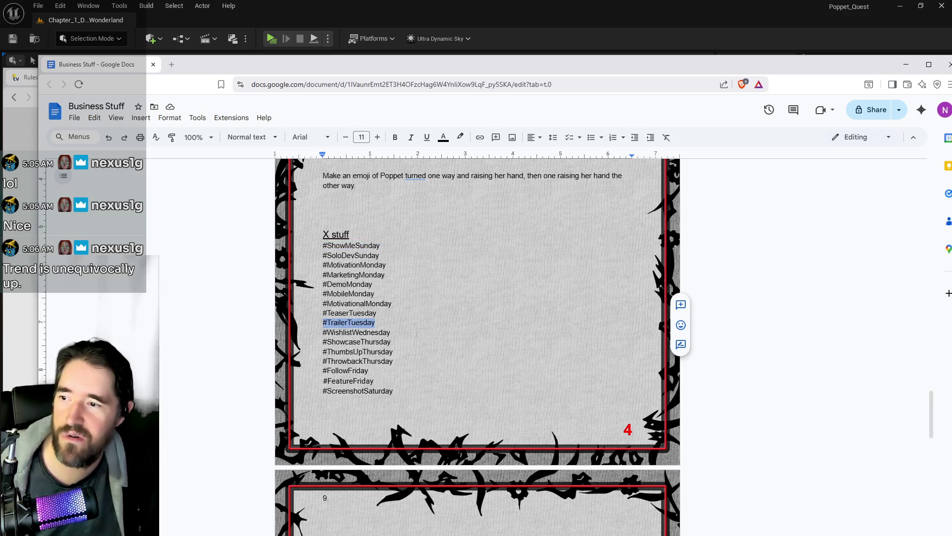
pyautogui.moveTo(391, 332); pyautogui.dragTo(323, 332)
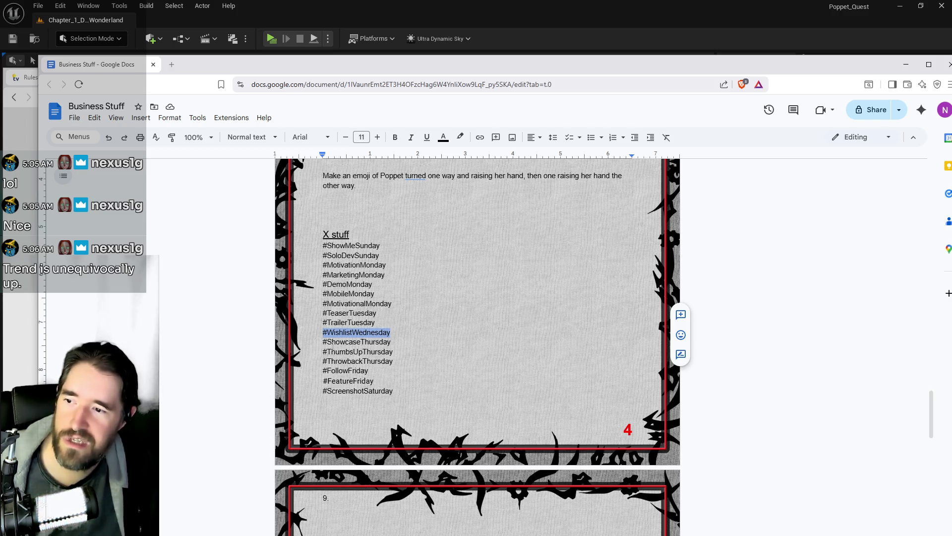
pyautogui.moveTo(368, 370)
pyautogui.mouseDown()
pyautogui.moveTo(323, 371)
pyautogui.moveTo(323, 391)
pyautogui.mouseUp()
pyautogui.moveTo(393, 391); pyautogui.dragTo(325, 391)
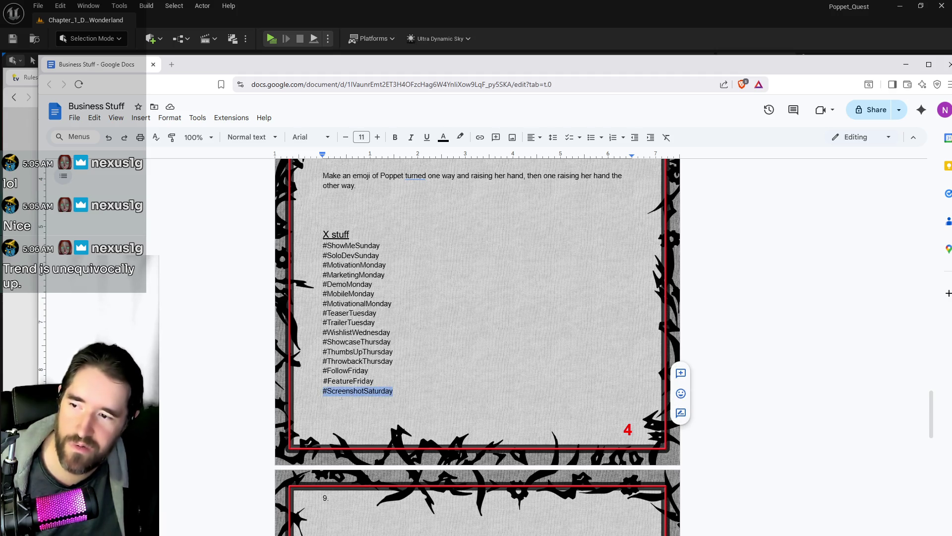
pyautogui.scroll(-2, 475, 399)
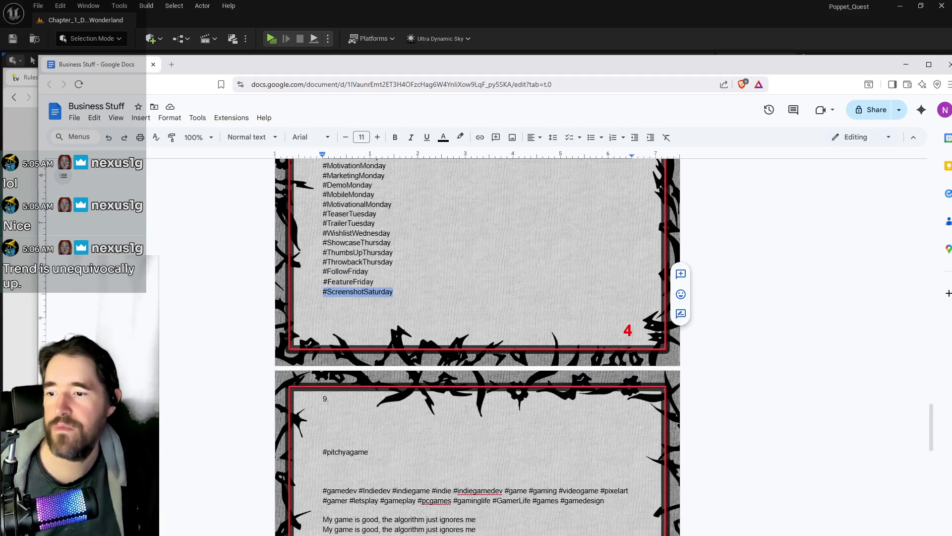
pyautogui.scroll(1, 475, 347)
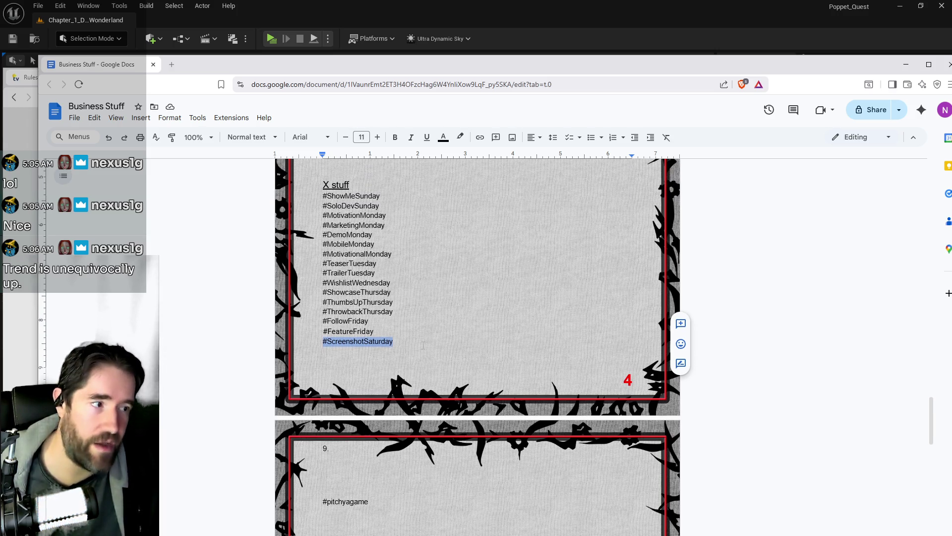
pyautogui.click(508, 67)
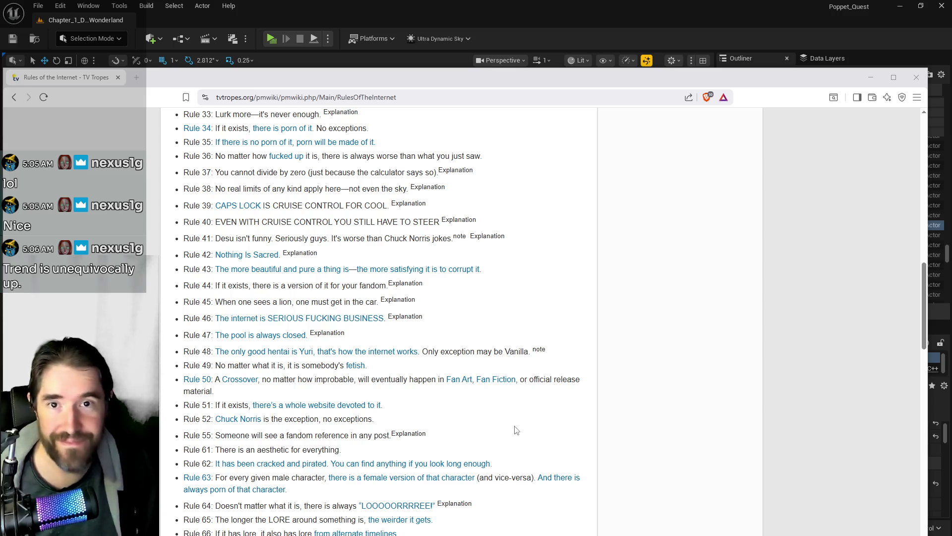
# - Scroll further down the rules, then bring Unreal Editor's view of the green pillars back to front
pyautogui.scroll(-4, 480, 393)
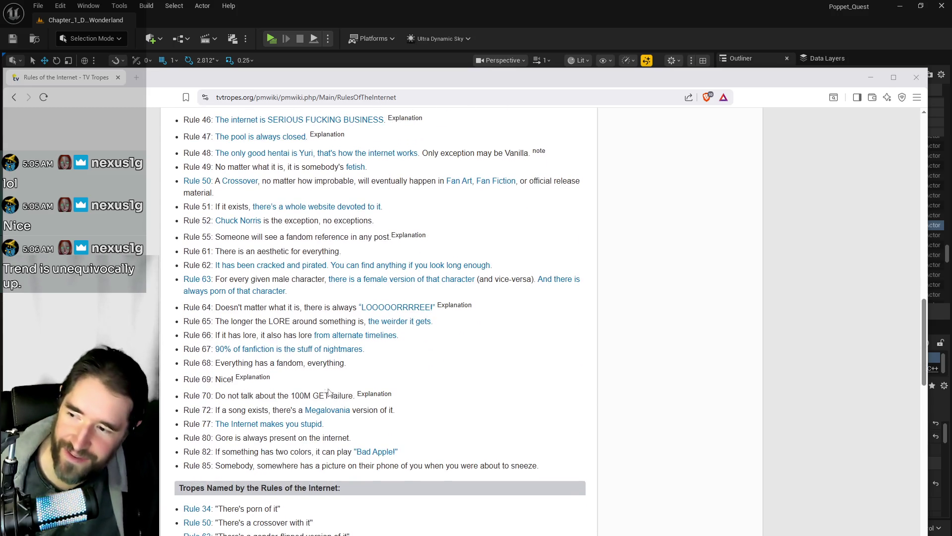
pyautogui.moveTo(421, 5)
pyautogui.mouseDown()
pyautogui.moveTo(570, 30)
pyautogui.moveTo(376, 142)
pyautogui.moveTo(481, 178)
pyautogui.moveTo(367, 164)
pyautogui.mouseUp()
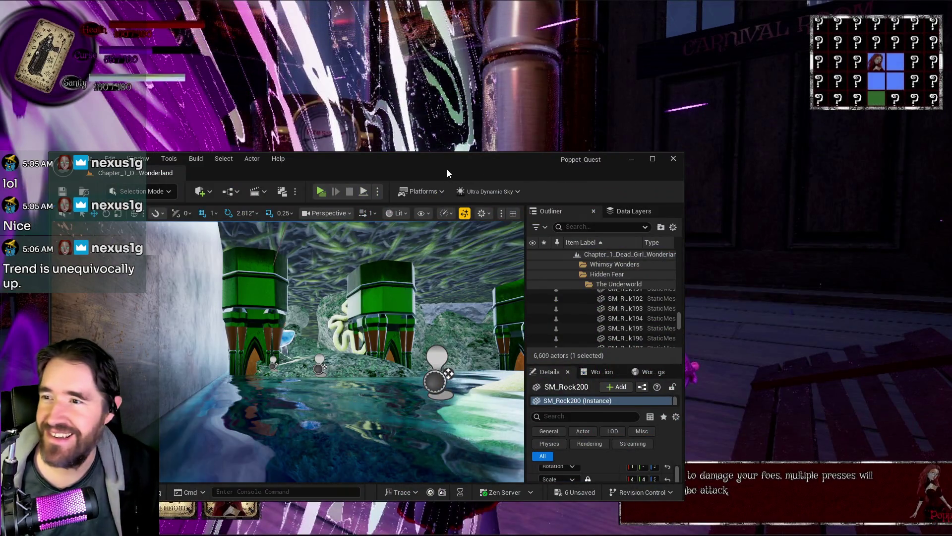
pyautogui.doubleClick(445, 166)
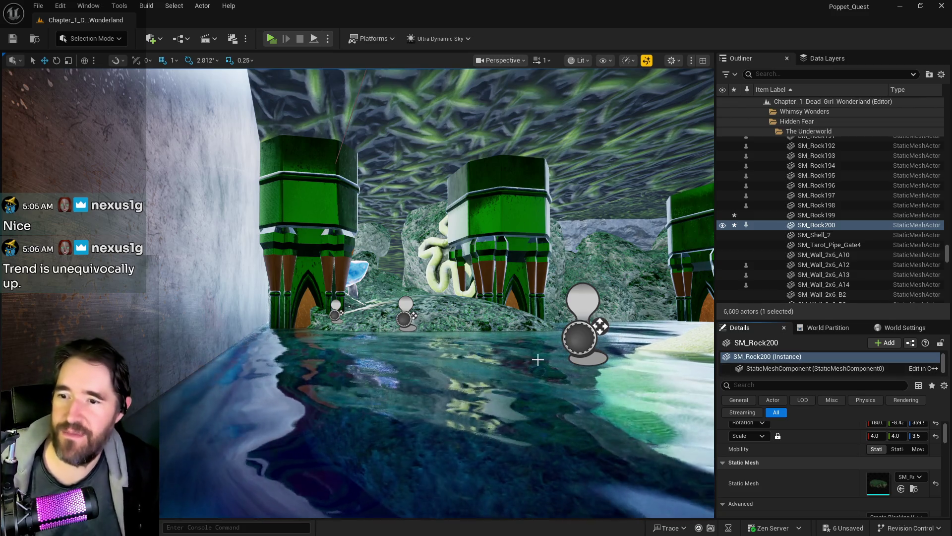
pyautogui.press('f')
pyautogui.press('w')
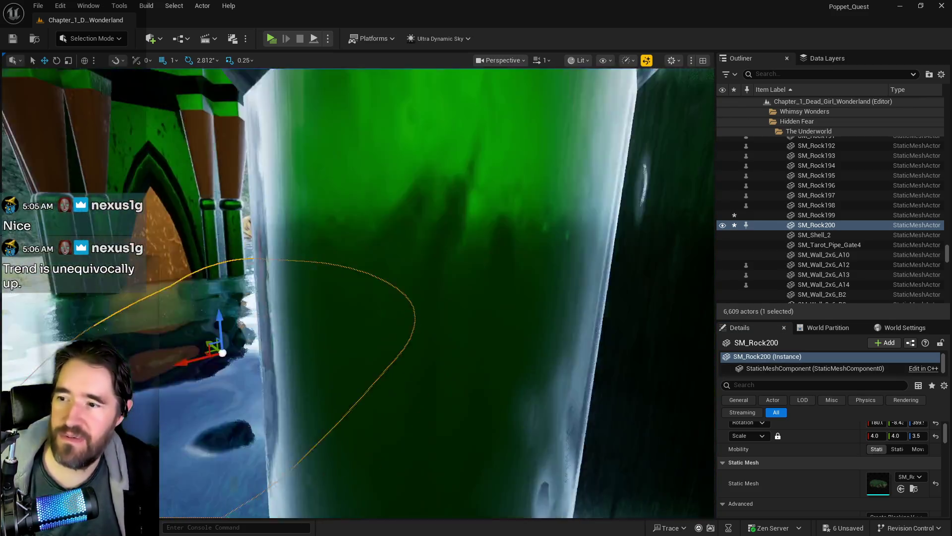
pyautogui.press('w')
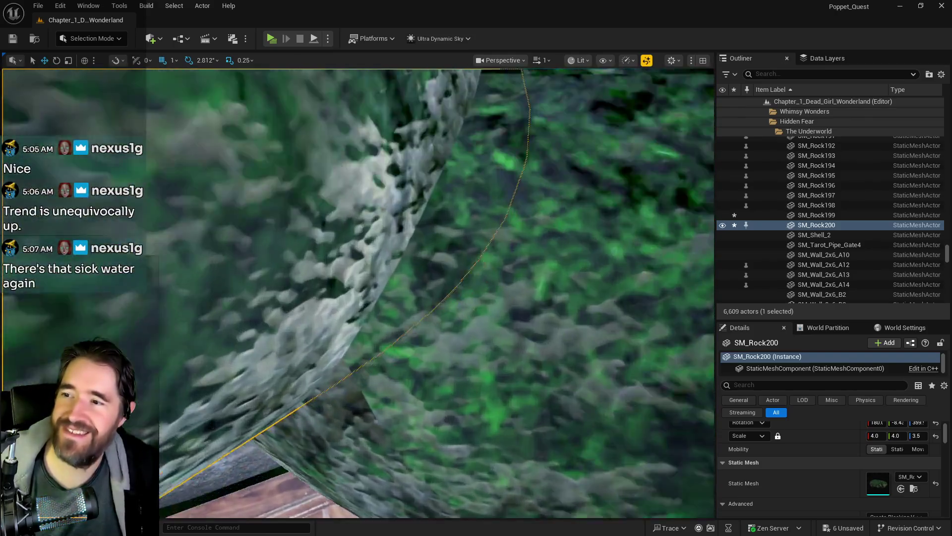
pyautogui.press('s')
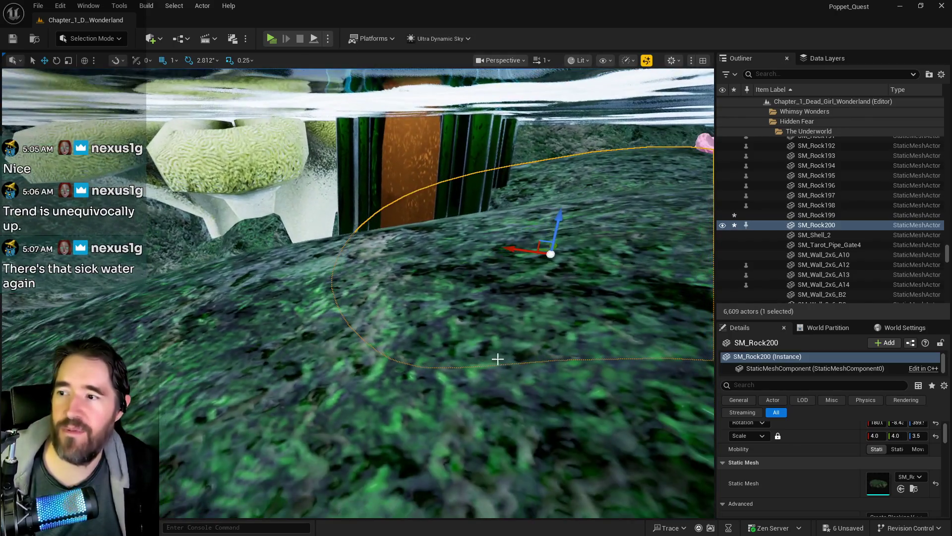
# - Duplicate SM_Rock194 into SM_Rock201 (scale 4.0, 4.0, 3.5) and shift it along Y by the wooden structure
pyautogui.click(514, 359)
pyautogui.hotkey('ctrl', 'd')
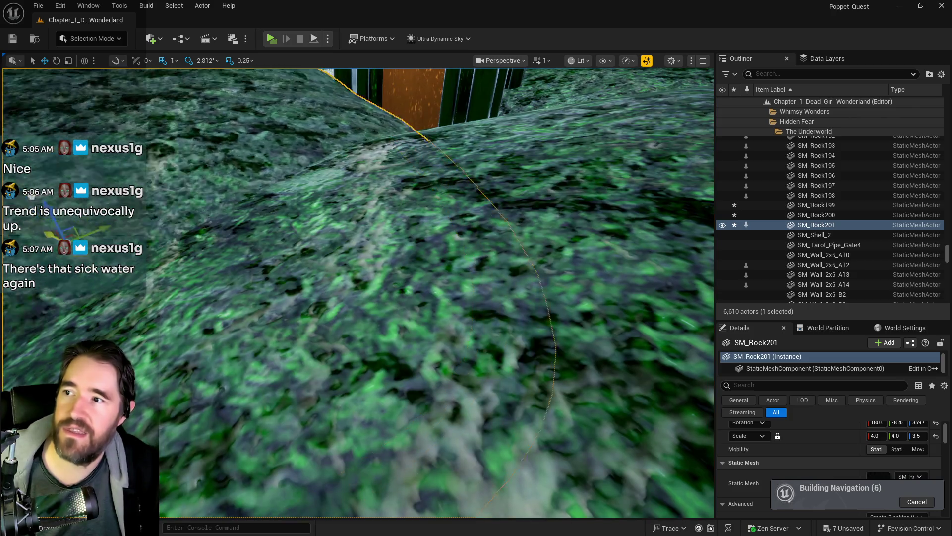
pyautogui.press('f')
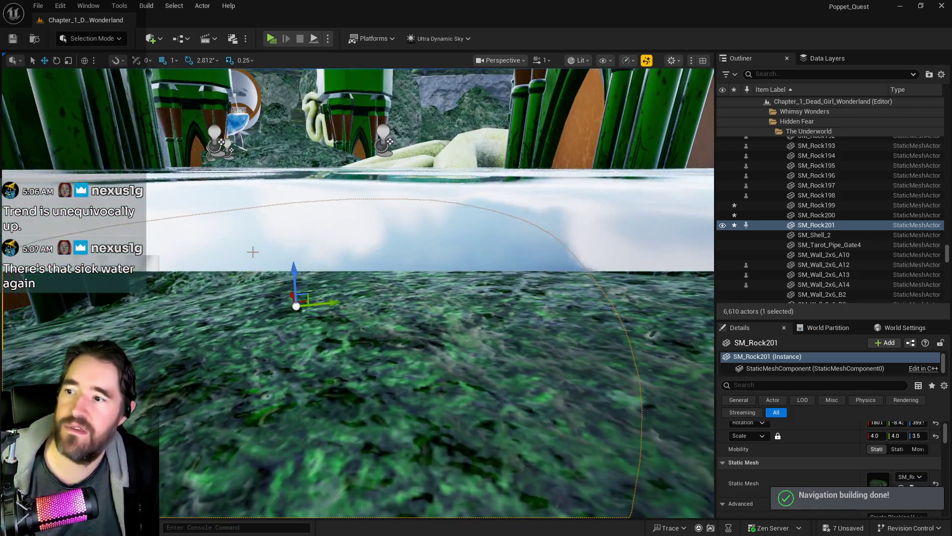
pyautogui.moveTo(296, 282); pyautogui.dragTo(296, 291)
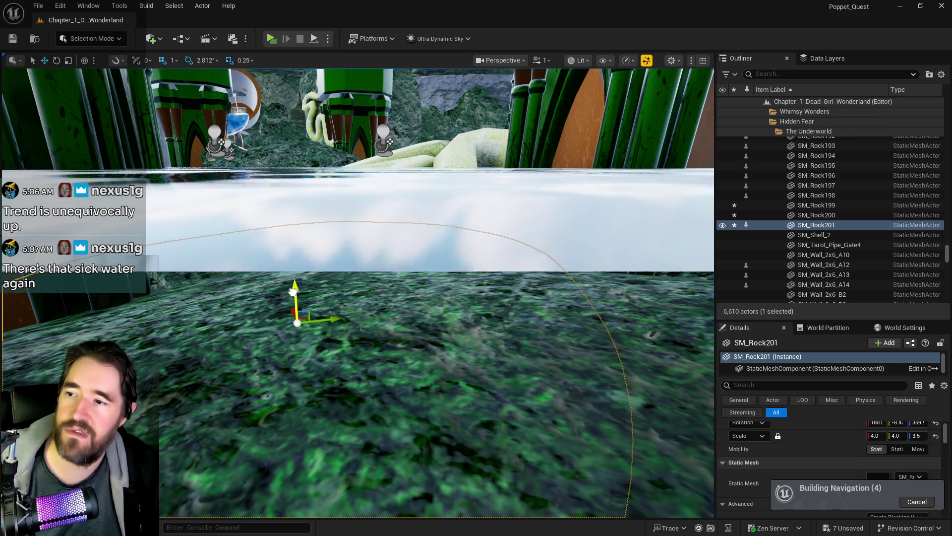
pyautogui.press('f')
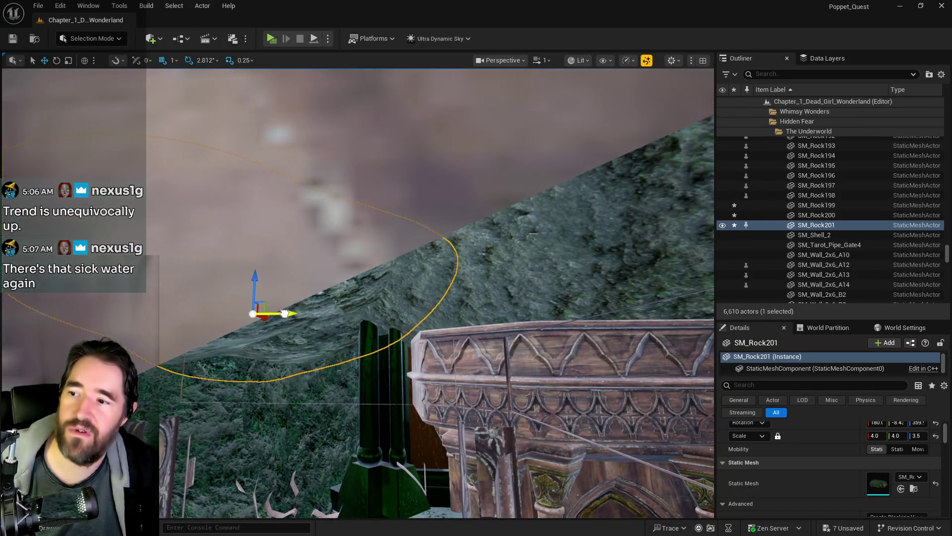
pyautogui.moveTo(284, 313); pyautogui.dragTo(316, 313)
pyautogui.press('f')
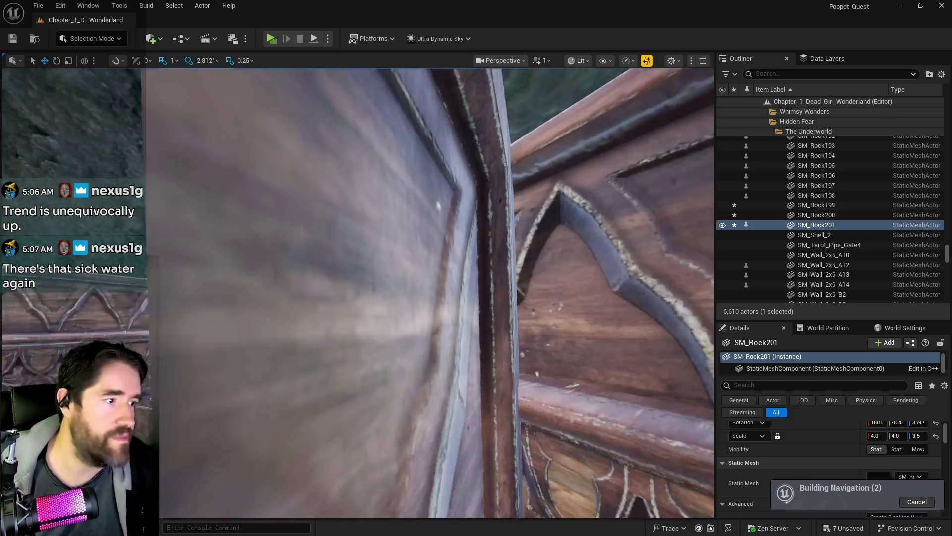
pyautogui.press('f')
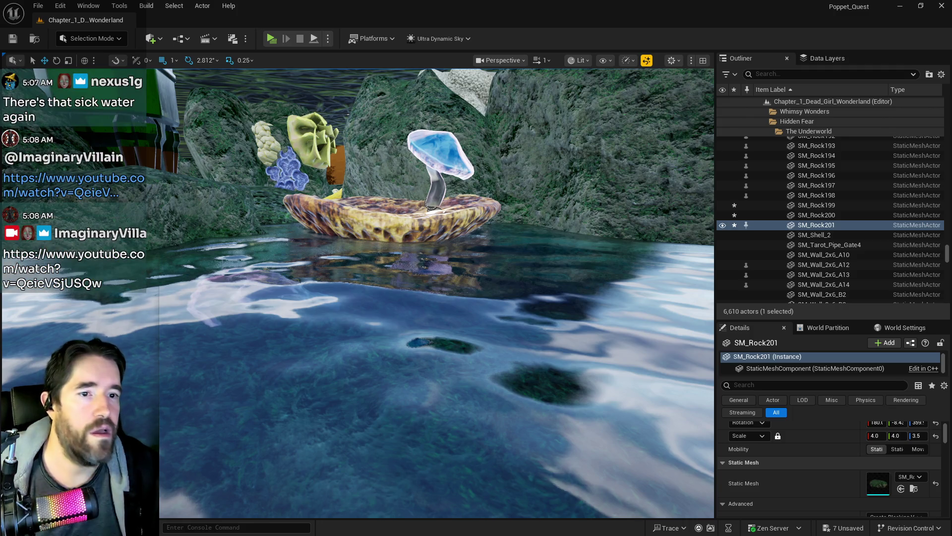
pyautogui.press('super+shift+Left')
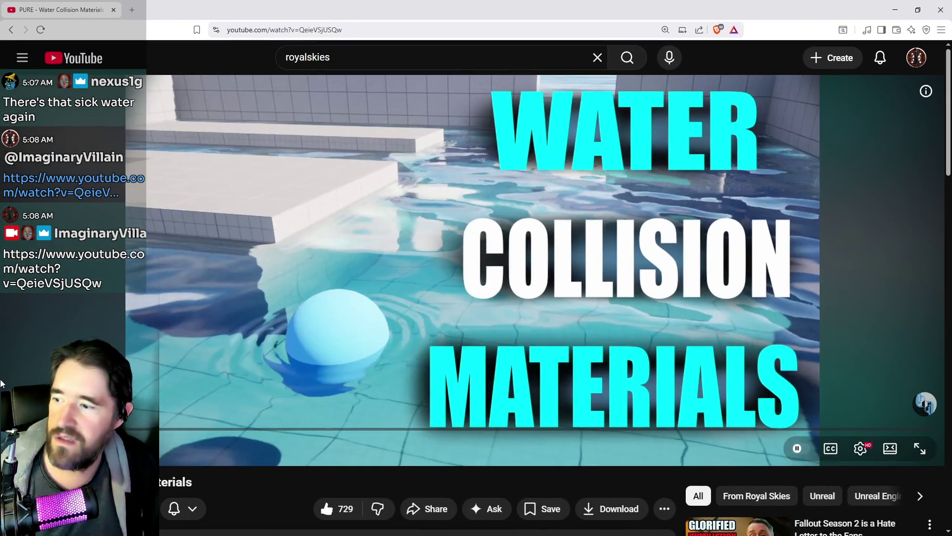
pyautogui.scroll(-1, 277, 498)
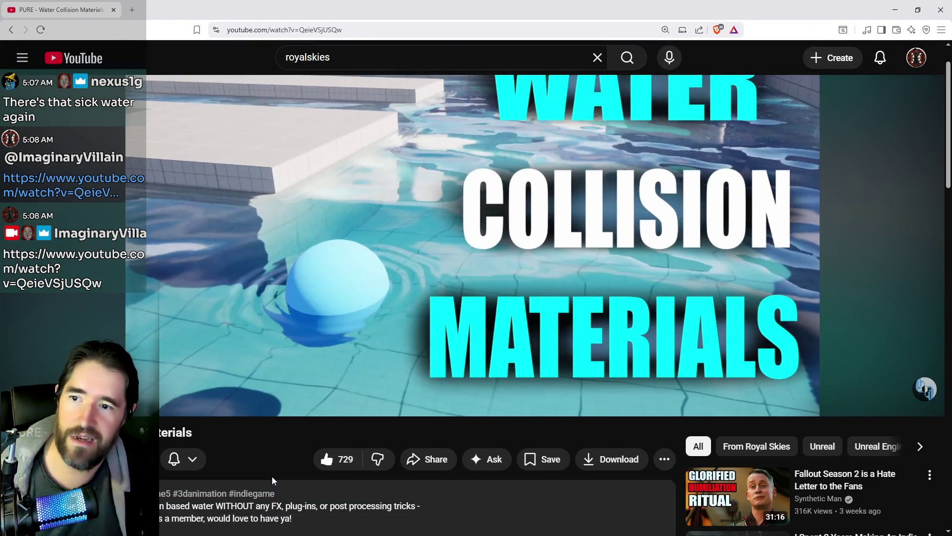
pyautogui.scroll(1, 272, 476)
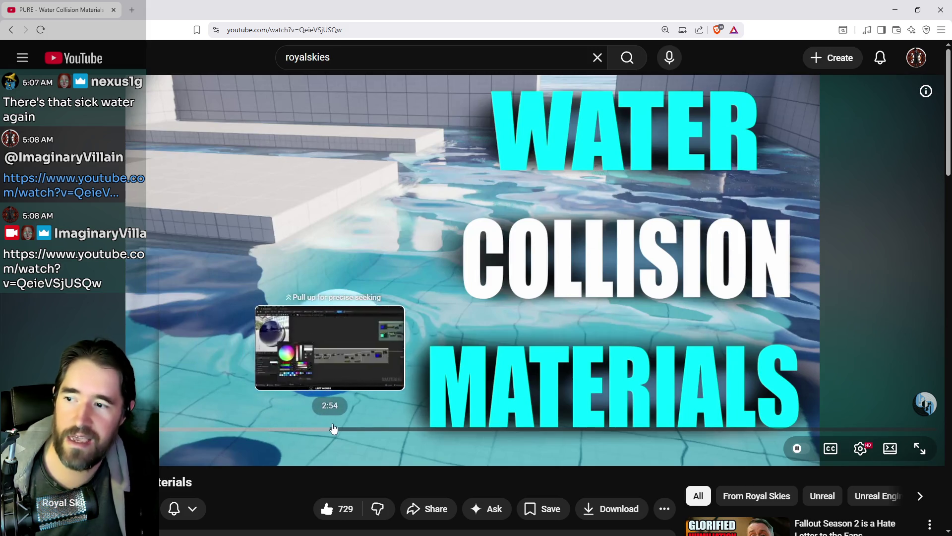
pyautogui.moveTo(610, 433); pyautogui.dragTo(713, 432)
pyautogui.moveTo(768, 429); pyautogui.dragTo(859, 428)
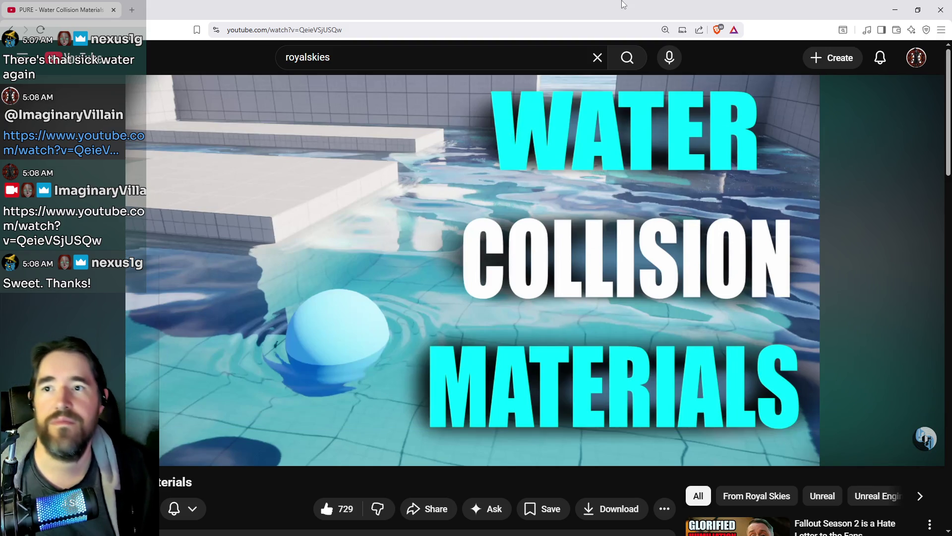
pyautogui.hotkey('alt', 'Tab')
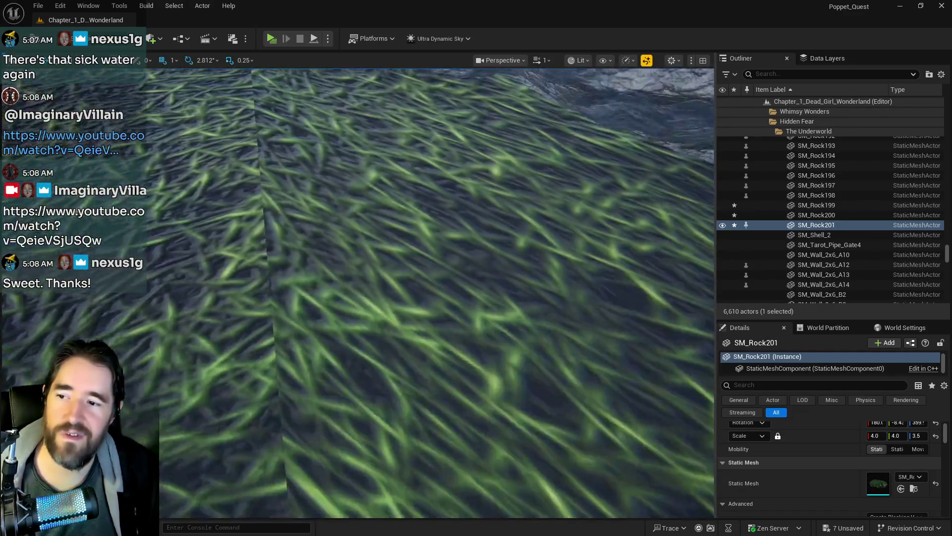
pyautogui.hotkey('alt', 'Tab')
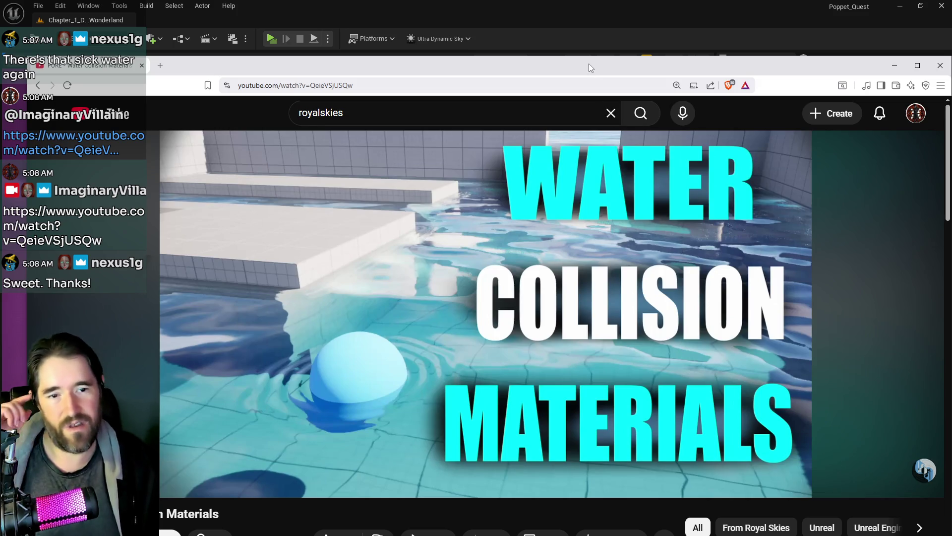
pyautogui.moveTo(588, 63); pyautogui.dragTo(951, 94)
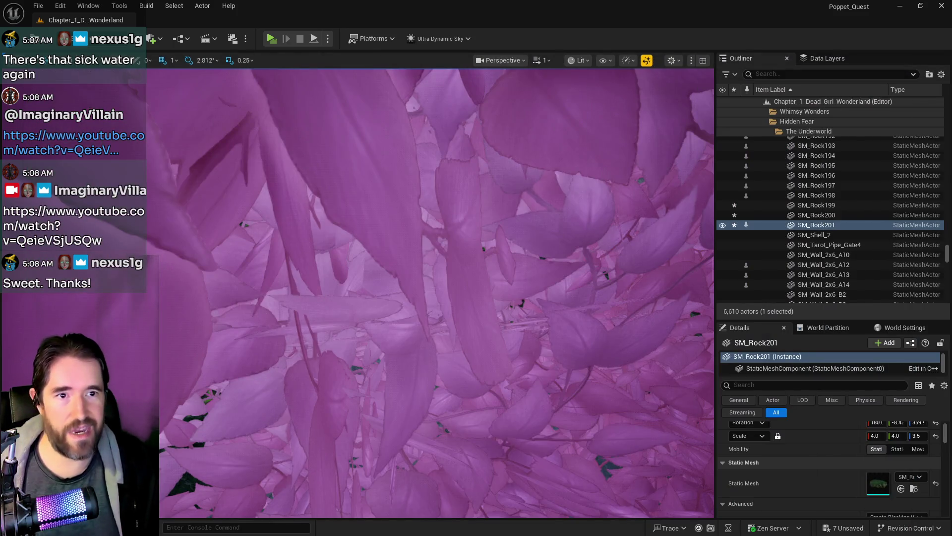
pyautogui.moveTo(593, 260)
pyautogui.mouseDown()
pyautogui.moveTo(575, 347)
pyautogui.moveTo(561, 370)
pyautogui.moveTo(472, 300)
pyautogui.moveTo(461, 342)
pyautogui.moveTo(466, 303)
pyautogui.moveTo(417, 298)
pyautogui.moveTo(436, 317)
pyautogui.mouseUp()
pyautogui.click(395, 266)
# - Select the pink coral SM_corall_23 and shift it left against the spotted mushroom platform
pyautogui.press('f')
pyautogui.moveTo(197, 214); pyautogui.dragTo(198, 214)
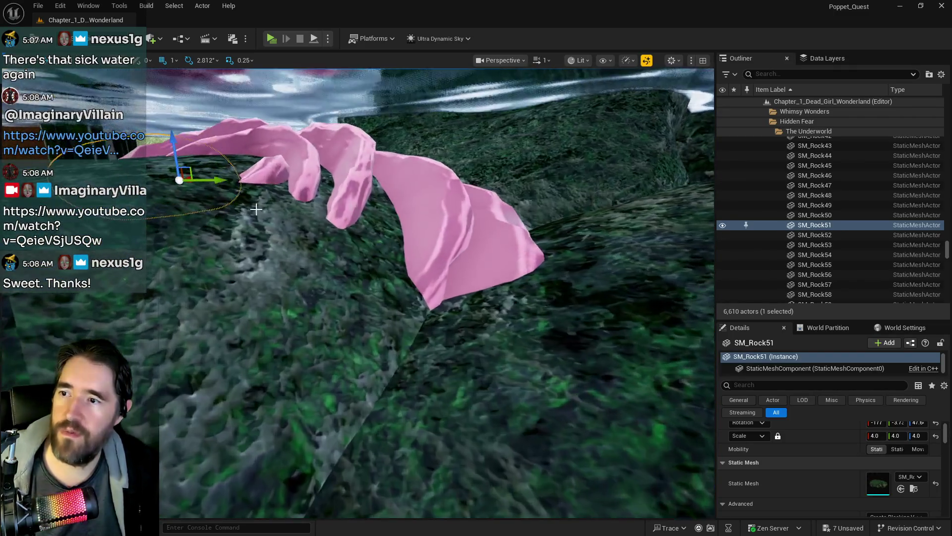
pyautogui.click(816, 225)
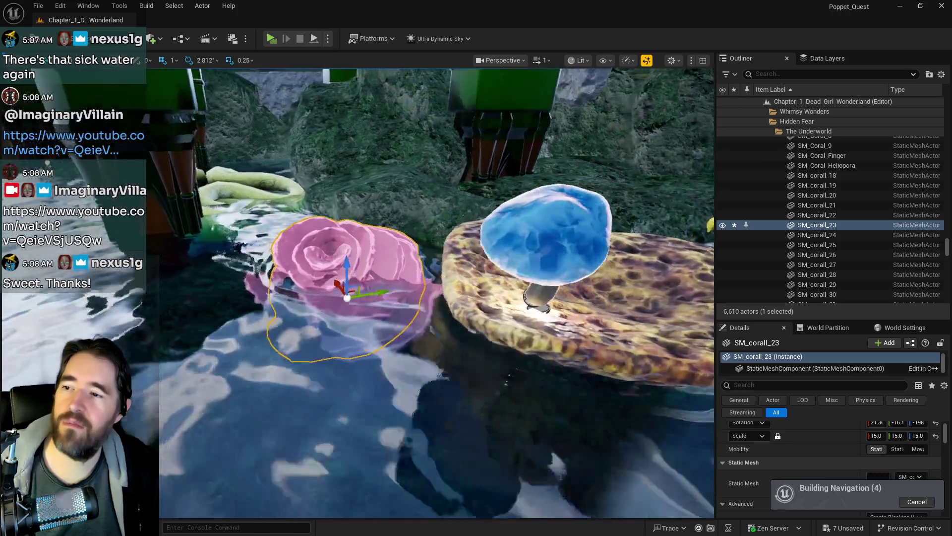
pyautogui.press('f')
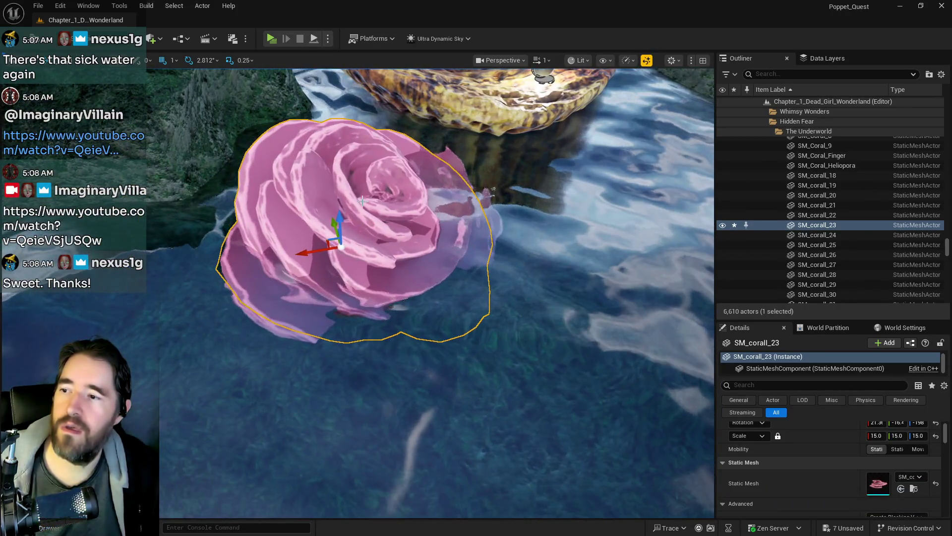
pyautogui.moveTo(545, 242); pyautogui.dragTo(497, 322)
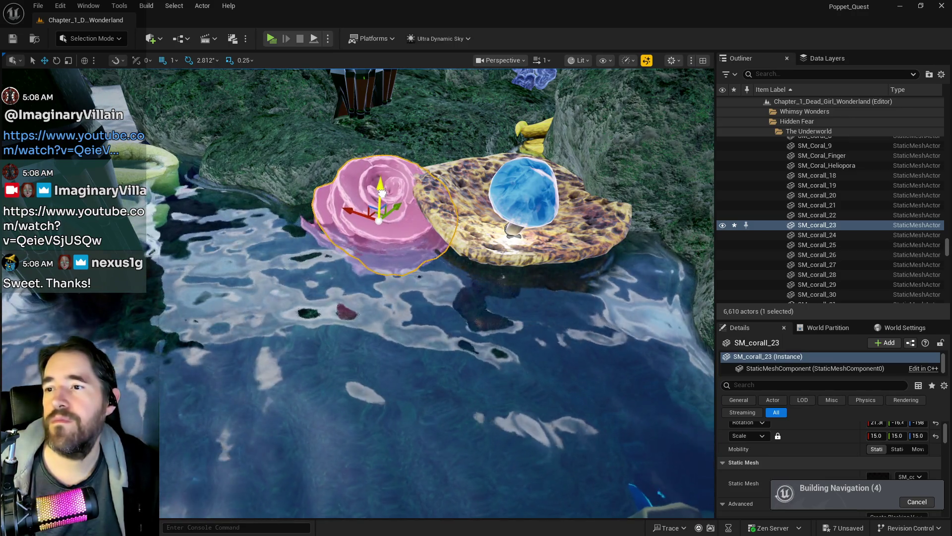
pyautogui.moveTo(355, 208)
pyautogui.mouseDown()
pyautogui.moveTo(348, 205)
pyautogui.moveTo(383, 209)
pyautogui.mouseUp()
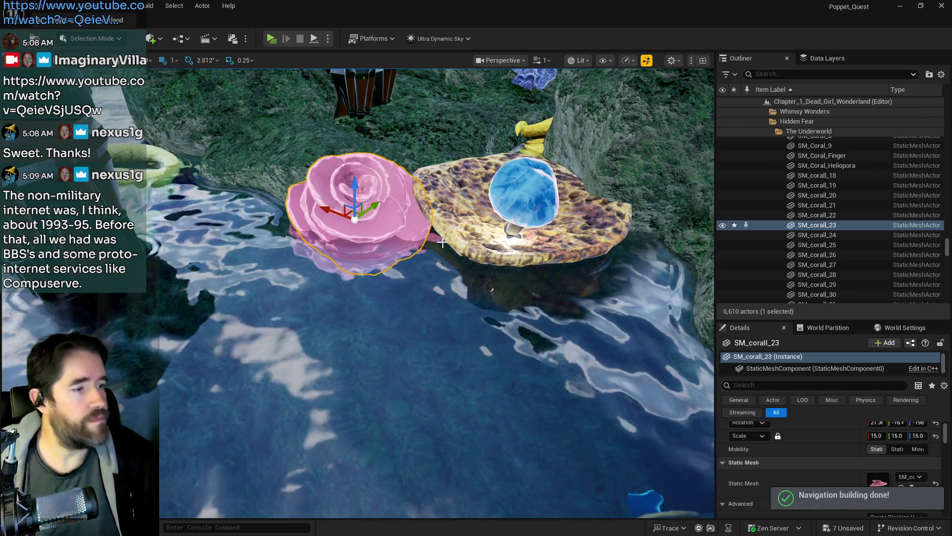
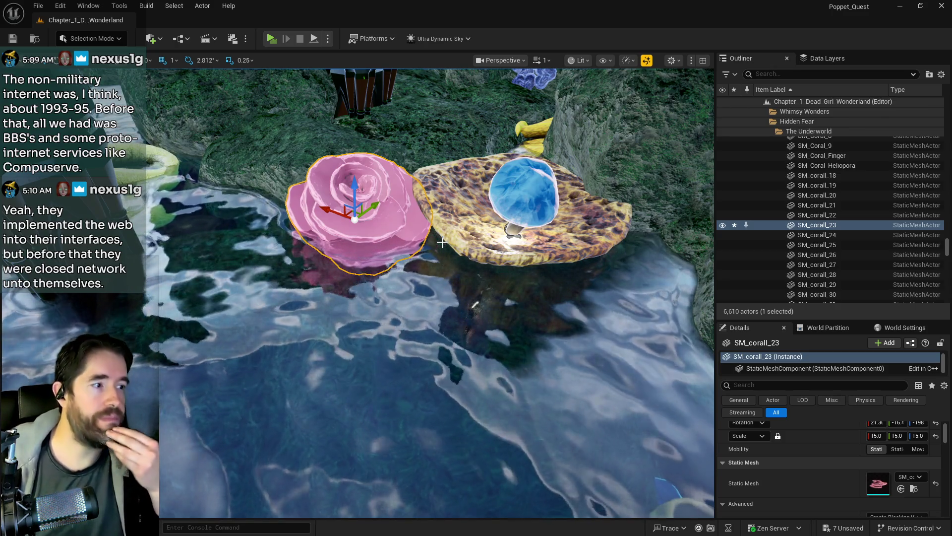
# - Select the floor rock SM_Rock195 and Alt-drag it to create the copy SM_Rock202
pyautogui.moveTo(442, 243)
pyautogui.mouseDown()
pyautogui.moveTo(426, 268)
pyautogui.moveTo(426, 238)
pyautogui.moveTo(427, 276)
pyautogui.moveTo(426, 176)
pyautogui.mouseUp()
pyautogui.click(313, 323)
pyautogui.moveTo(321, 319); pyautogui.dragTo(319, 315)
pyautogui.moveTo(253, 282); pyautogui.dragTo(362, 382)
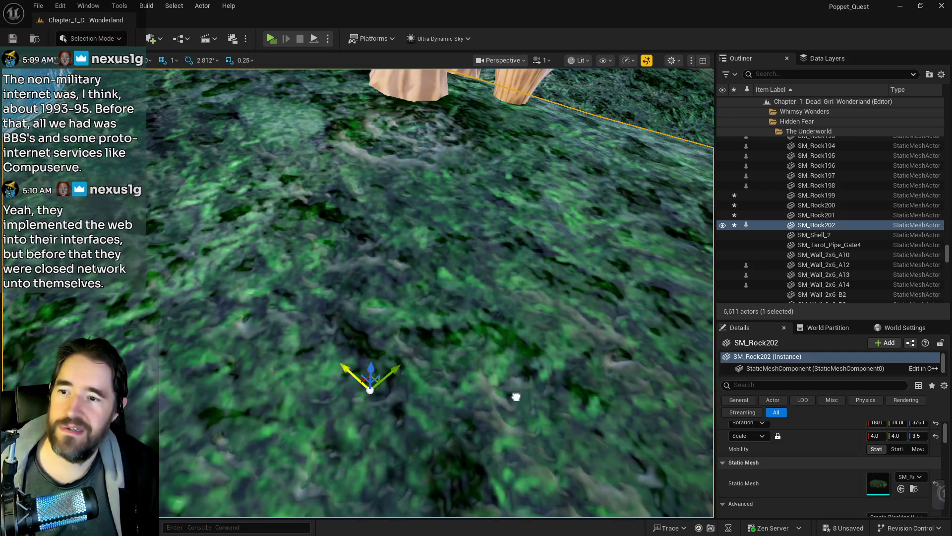
# - Raise SM_Rock202 so its edge sits higher against the beige wall
pyautogui.moveTo(570, 417); pyautogui.dragTo(523, 449)
pyautogui.moveTo(236, 346)
pyautogui.mouseDown()
pyautogui.moveTo(235, 336)
pyautogui.moveTo(236, 346)
pyautogui.mouseUp()
pyautogui.moveTo(182, 296); pyautogui.dragTo(318, 371)
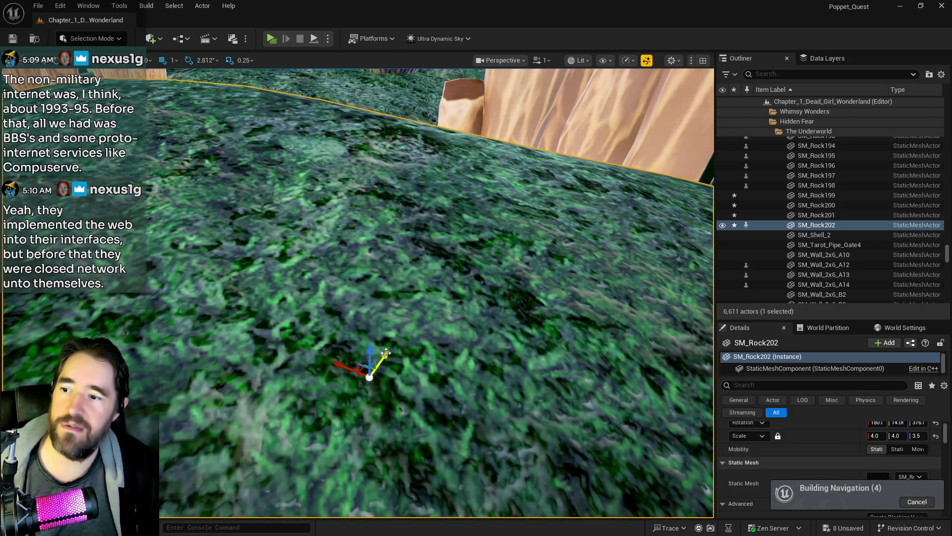
pyautogui.moveTo(385, 353); pyautogui.dragTo(421, 277)
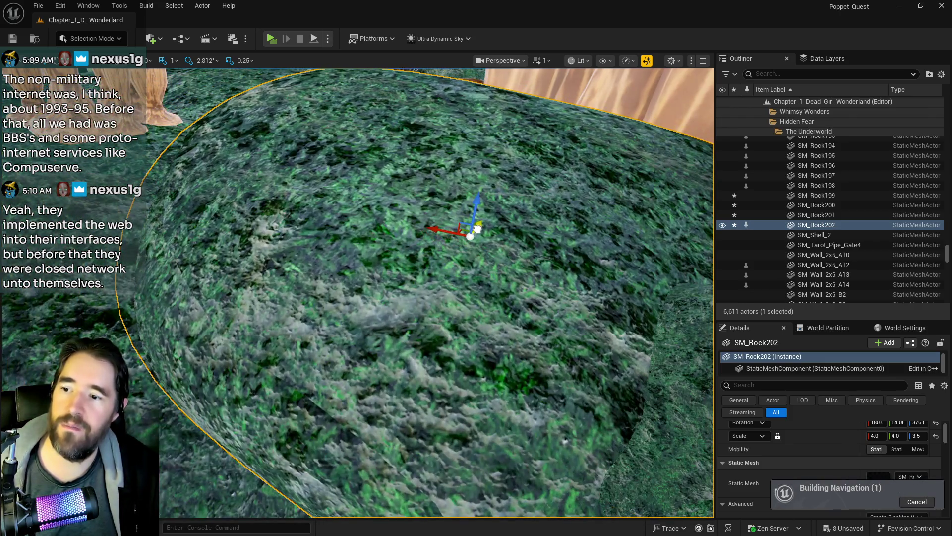
pyautogui.moveTo(477, 228)
pyautogui.mouseDown()
pyautogui.moveTo(478, 218)
pyautogui.moveTo(467, 229)
pyautogui.mouseUp()
# - Duplicate SM_Rock96 as SM_Rock203 and tilt the copy with the rotate gizmo
pyautogui.click(455, 281)
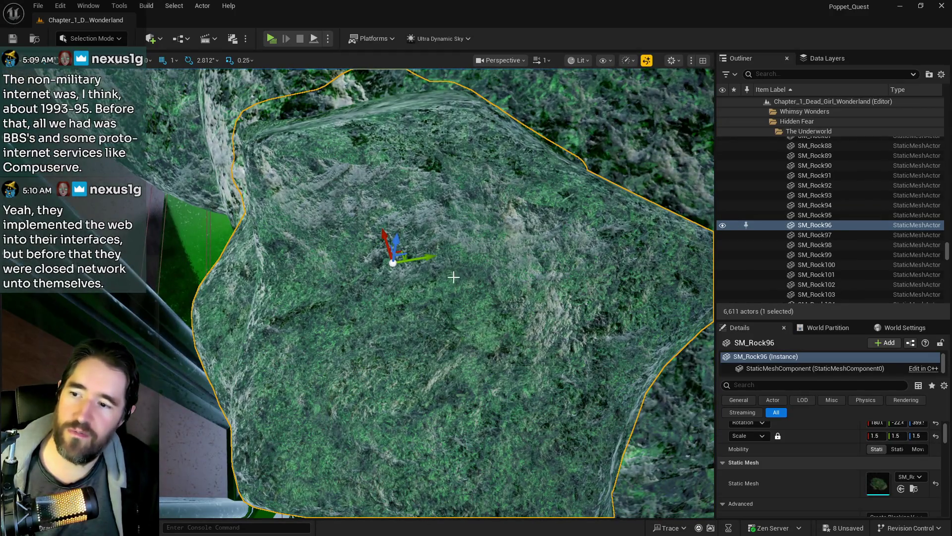
pyautogui.hotkey('ctrl', 'd')
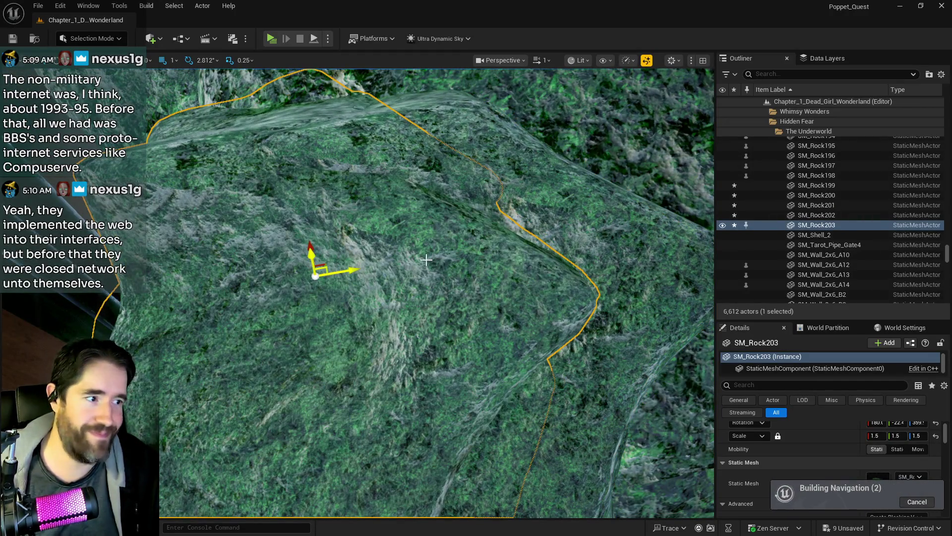
pyautogui.moveTo(396, 253); pyautogui.dragTo(299, 292)
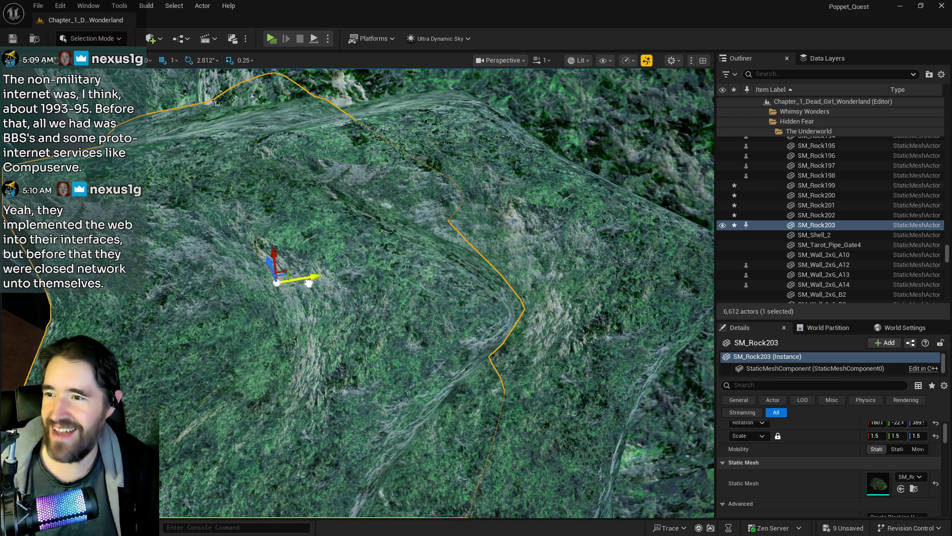
pyautogui.press('e')
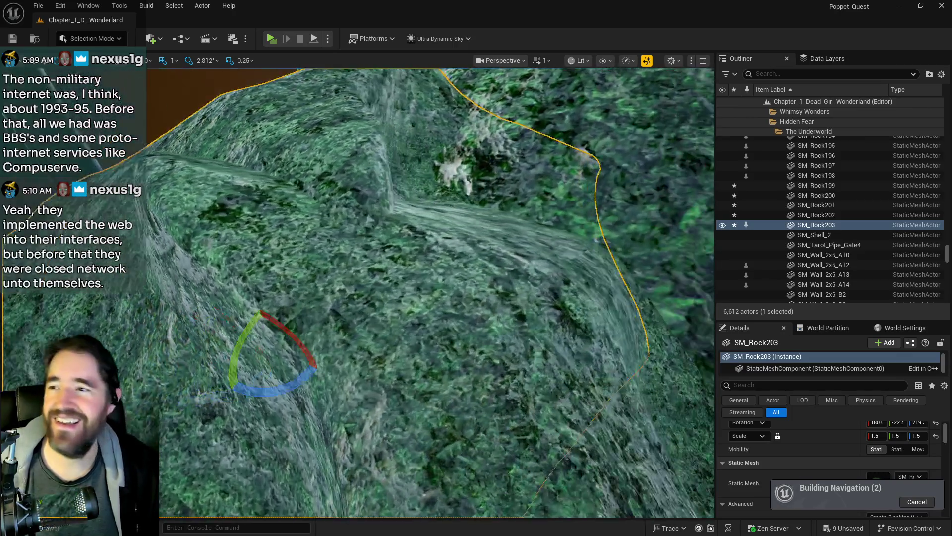
pyautogui.moveTo(251, 342); pyautogui.dragTo(268, 322)
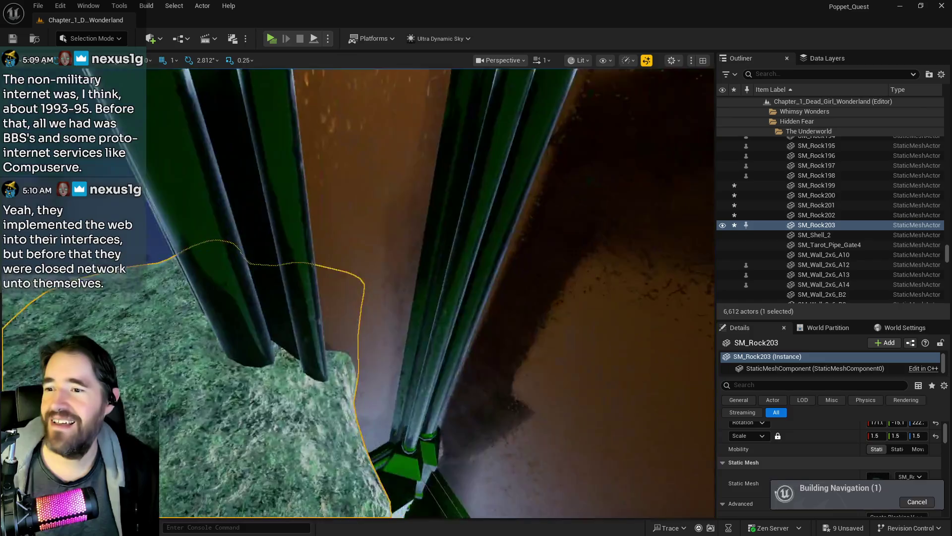
pyautogui.moveTo(347, 273)
pyautogui.mouseDown()
pyautogui.moveTo(319, 229)
pyautogui.moveTo(328, 238)
pyautogui.moveTo(338, 231)
pyautogui.moveTo(332, 215)
pyautogui.mouseUp()
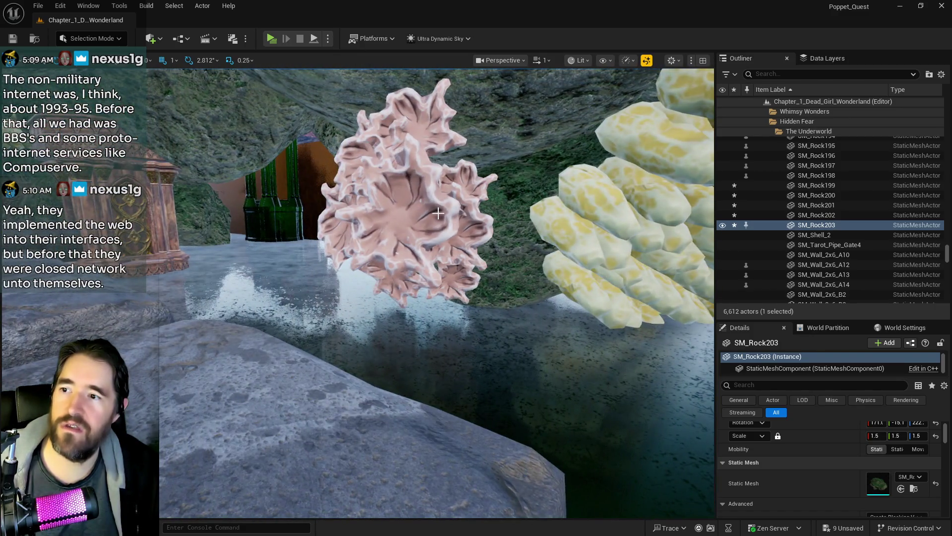
pyautogui.click(439, 212)
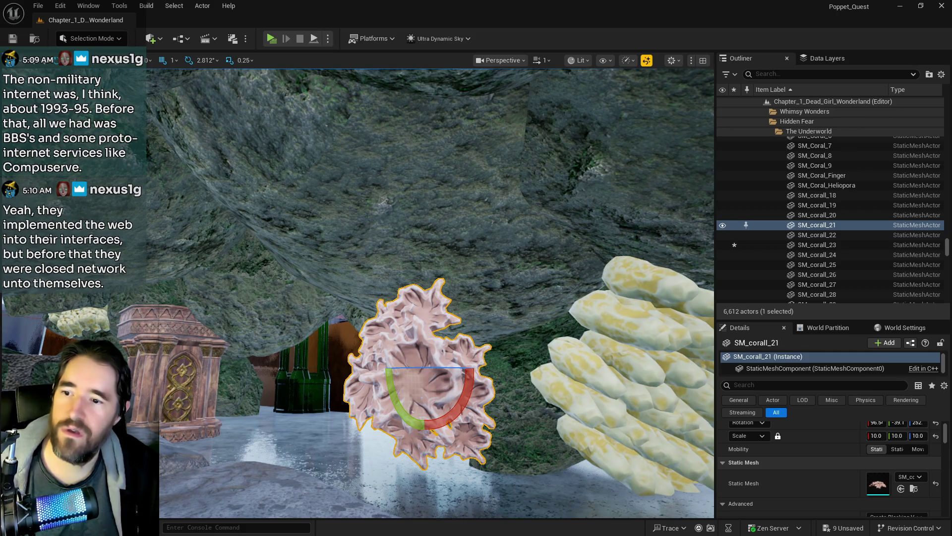
# - Copy rock wall SM_Rock53 along X as SM_Rock204 and rotate it about 53° on Z
pyautogui.click(476, 348)
pyautogui.moveTo(502, 367); pyautogui.dragTo(506, 364)
pyautogui.moveTo(550, 285)
pyautogui.keyDown('alt'); pyautogui.mouseDown()
pyautogui.moveTo(431, 294)
pyautogui.moveTo(433, 309)
pyautogui.mouseUp(); pyautogui.keyUp('alt')
pyautogui.press('e')
pyautogui.moveTo(308, 245); pyautogui.dragTo(308, 246)
pyautogui.moveTo(235, 265); pyautogui.dragTo(192, 266)
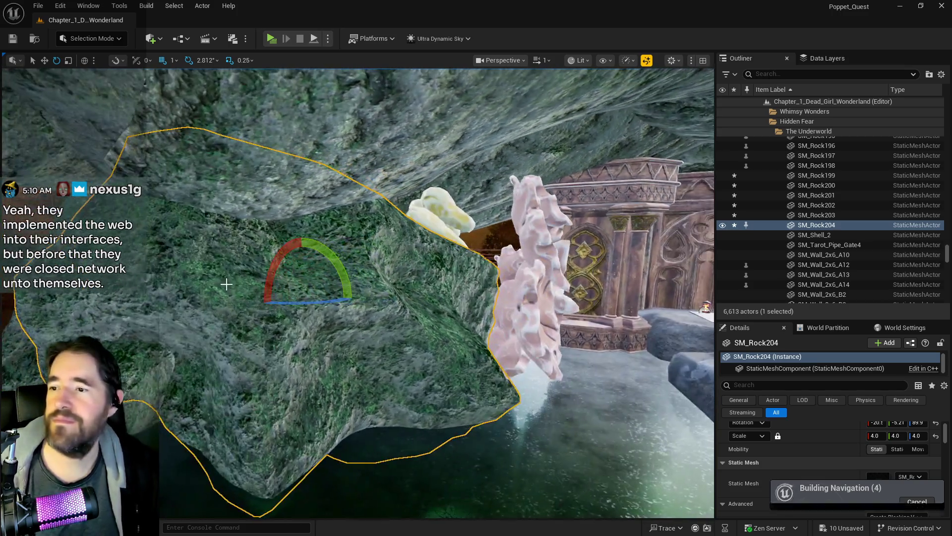
# - Move SM_Rock204 forward and tilt the pink coral SM_corall_21 about 36 degrees
pyautogui.press('w')
pyautogui.moveTo(327, 296); pyautogui.dragTo(403, 327)
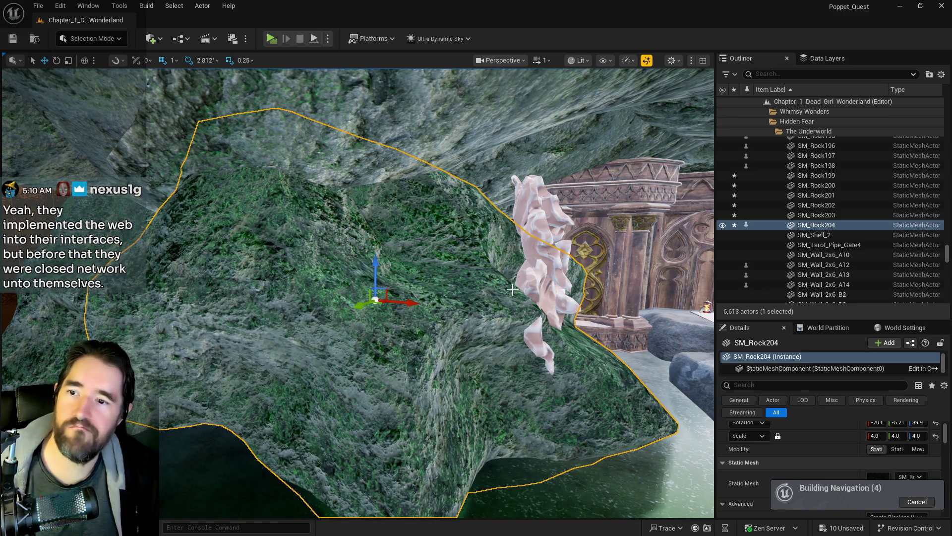
pyautogui.click(511, 292)
pyautogui.press('e')
pyautogui.moveTo(546, 270); pyautogui.dragTo(566, 256)
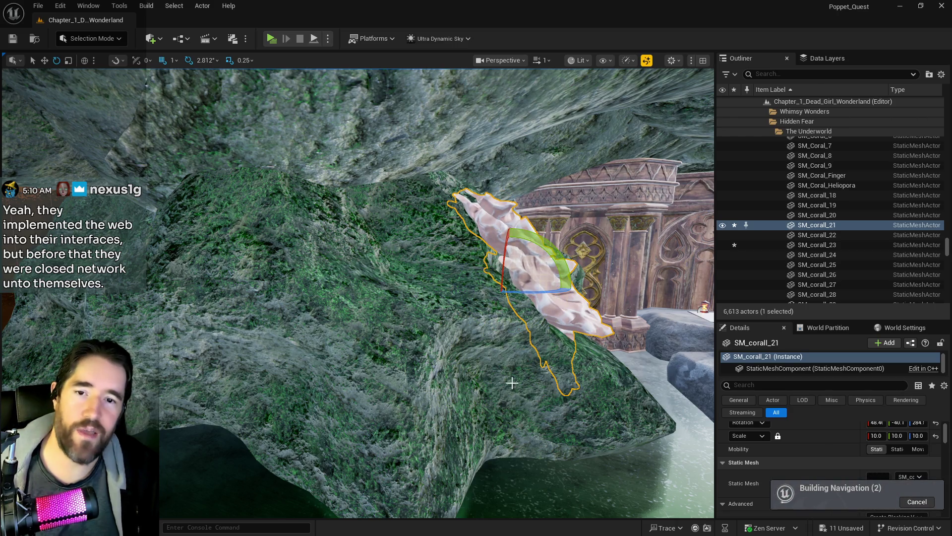
pyautogui.press('f')
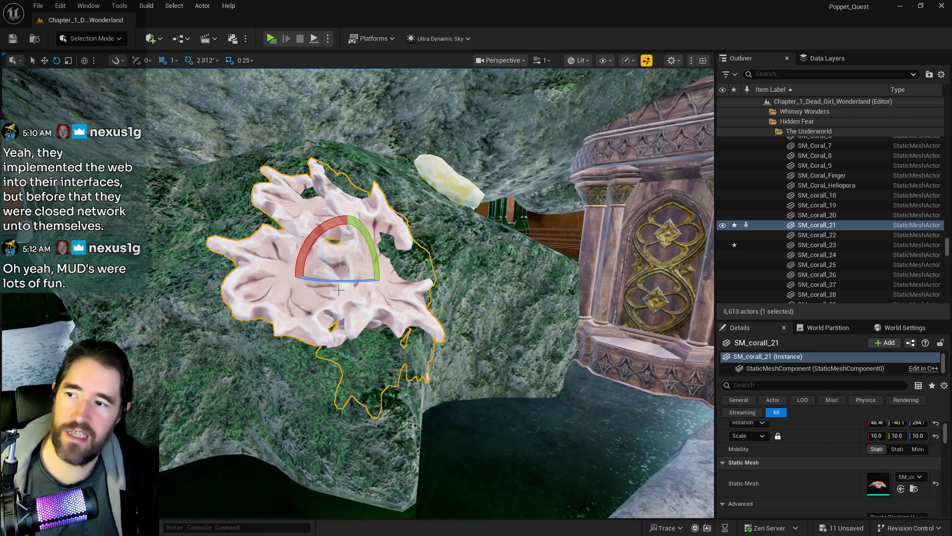
# - Turn the coral about 11 degrees, slide it left along Y, and spin it slightly more
pyautogui.moveTo(348, 279)
pyautogui.mouseDown()
pyautogui.moveTo(373, 282)
pyautogui.moveTo(372, 257)
pyautogui.moveTo(293, 236)
pyautogui.moveTo(300, 196)
pyautogui.moveTo(300, 221)
pyautogui.moveTo(321, 217)
pyautogui.mouseUp()
pyautogui.press('w')
pyautogui.press('e')
pyautogui.press('w')
pyautogui.moveTo(324, 175)
pyautogui.mouseDown()
pyautogui.moveTo(287, 175)
pyautogui.moveTo(362, 180)
pyautogui.moveTo(346, 190)
pyautogui.mouseUp()
pyautogui.press('e')
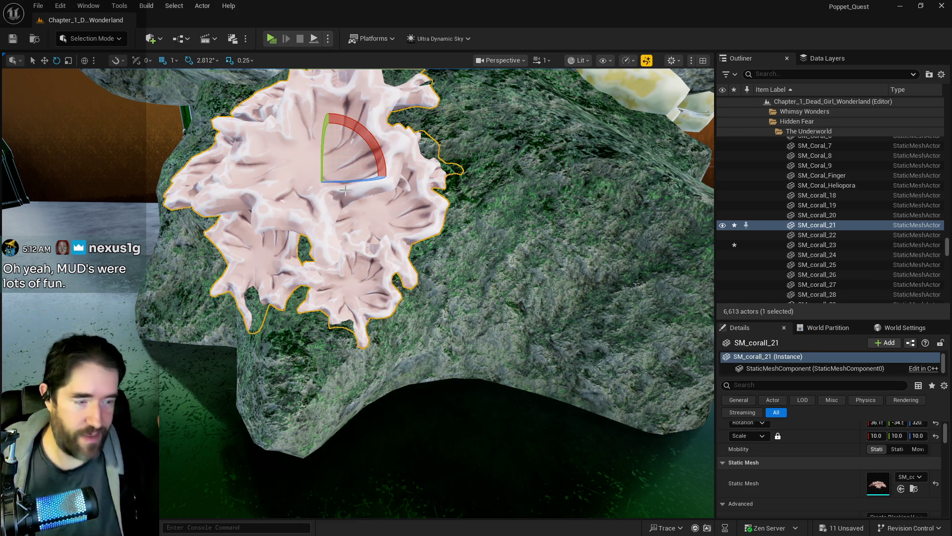
pyautogui.moveTo(353, 181); pyautogui.dragTo(333, 182)
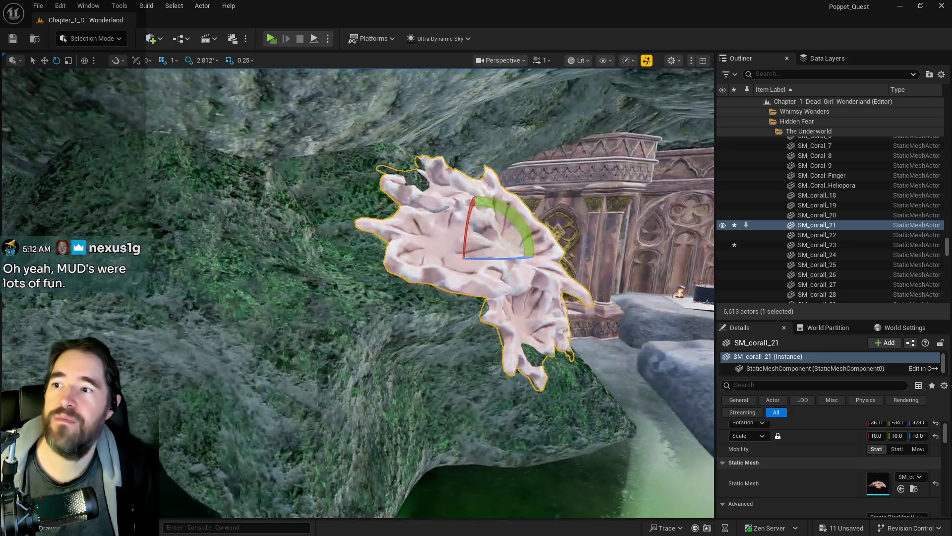
# - Turn SM_corall_21 a few more degrees and review it beside the rock and temple
pyautogui.press('w')
pyautogui.moveTo(495, 254); pyautogui.dragTo(499, 243)
pyautogui.moveTo(348, 297); pyautogui.dragTo(322, 248)
pyautogui.moveTo(509, 287); pyautogui.dragTo(509, 288)
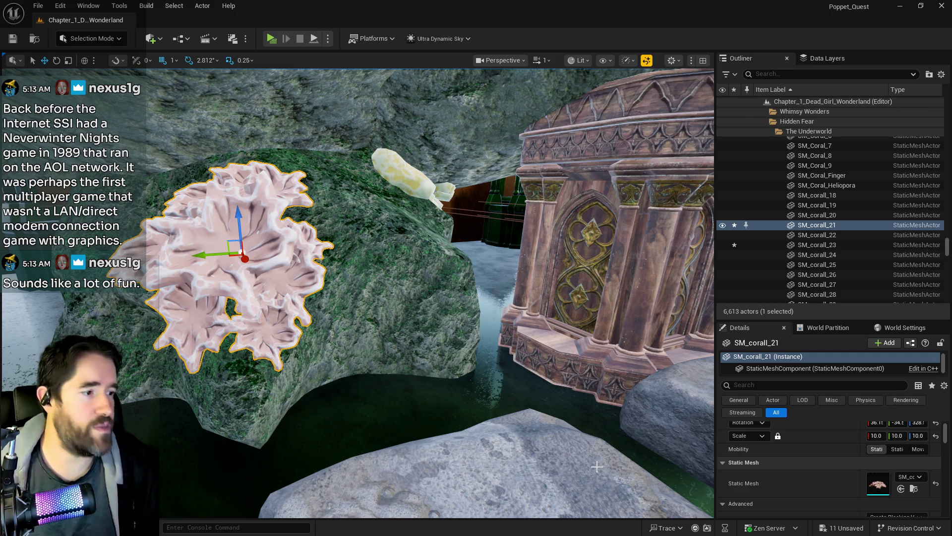
pyautogui.scroll(10, 324, 445)
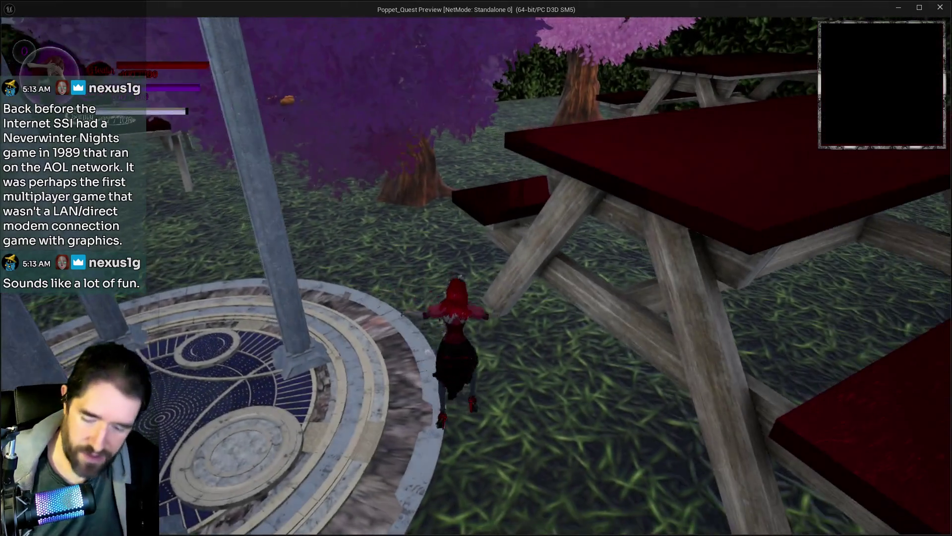
# - Pick a tarot card for the character in the Poppet_Quest standalone preview
pyautogui.click(321, 461)
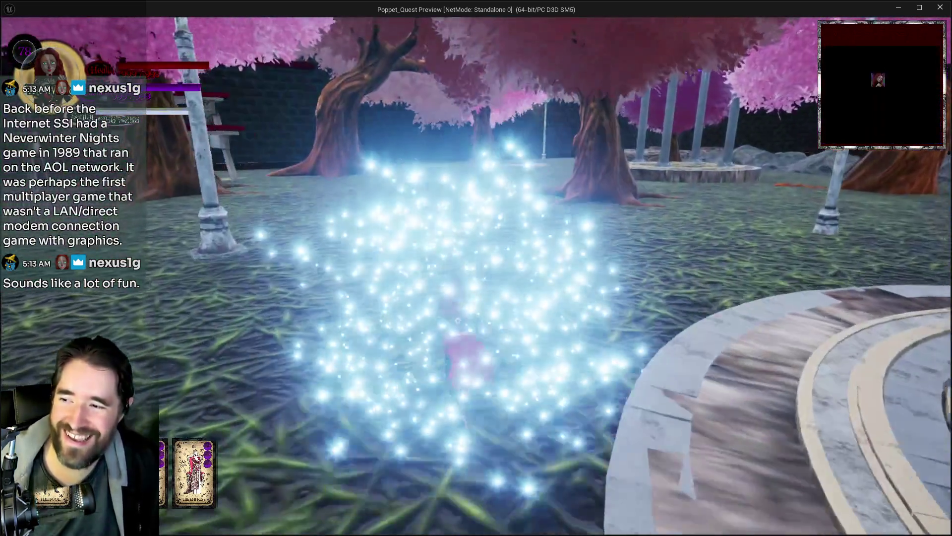
# - Browse and close the tarot card gallery, then run the character toward the gazebo
pyautogui.press('Tab')
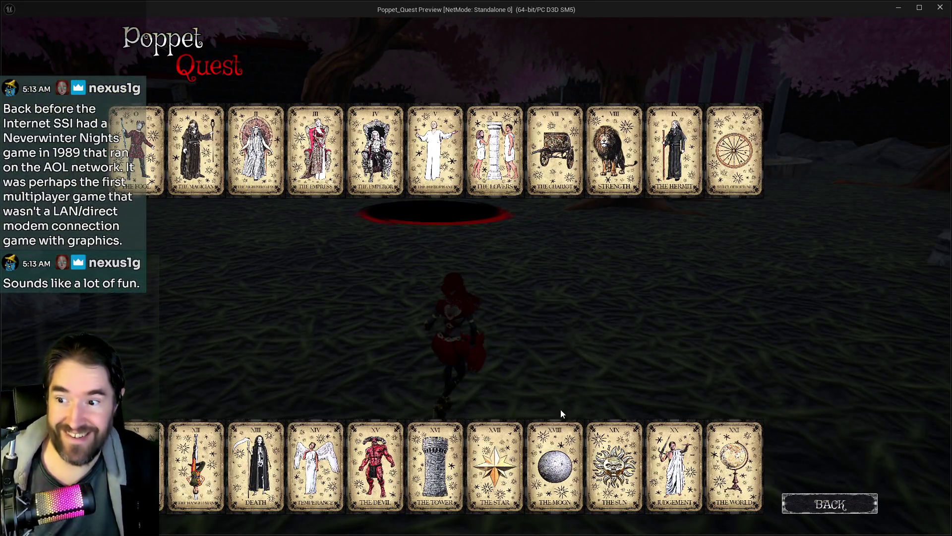
pyautogui.moveTo(649, 466)
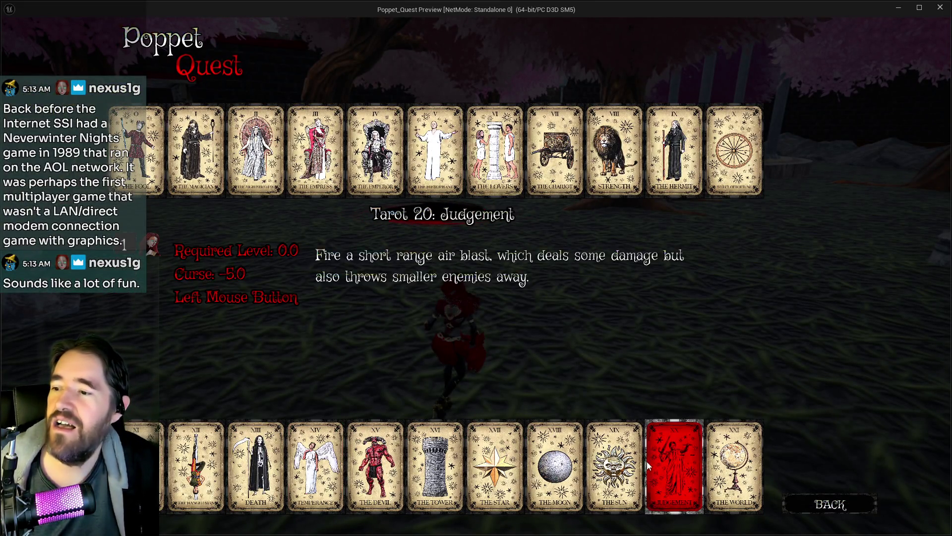
pyautogui.press('Tab')
pyautogui.press('w')
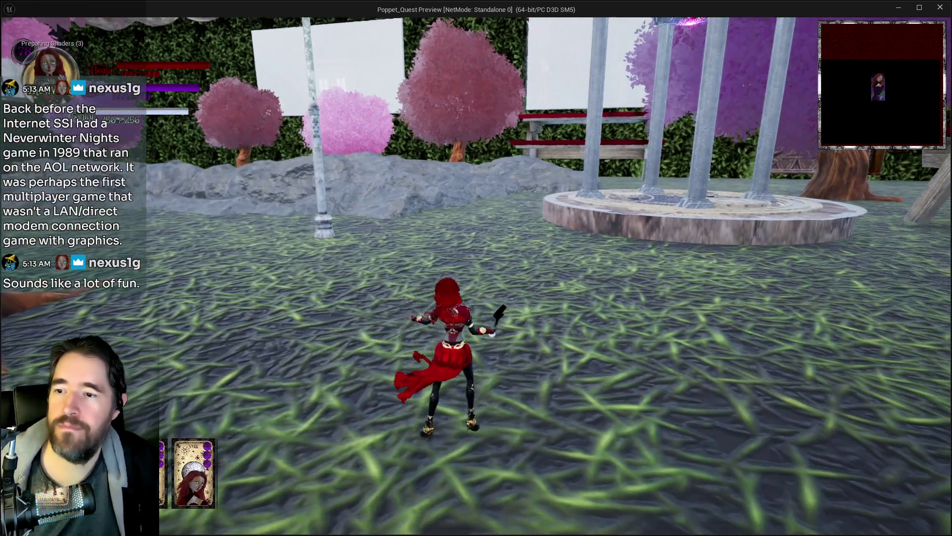
pyautogui.press('w')
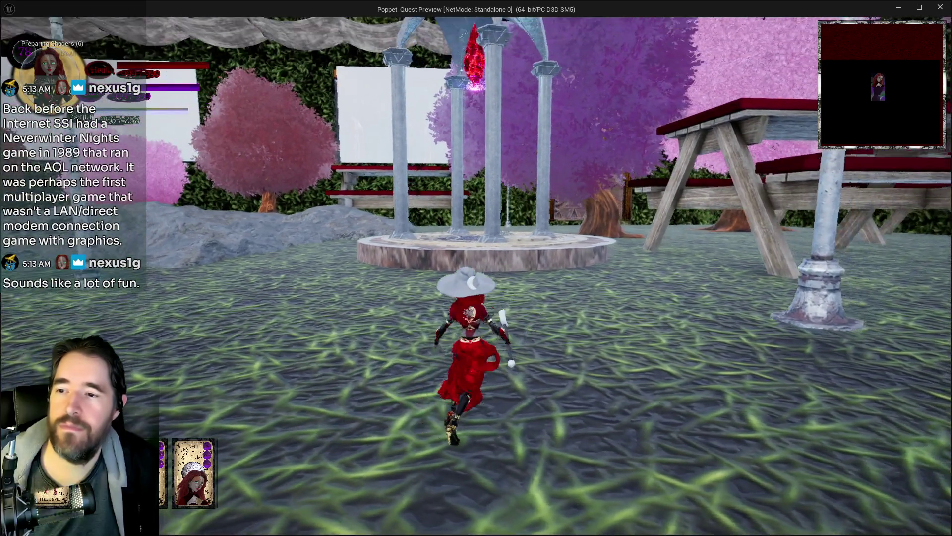
# - Shadow-dash and blast enemies, then pause the game and switch to the forum browser
pyautogui.press('e')
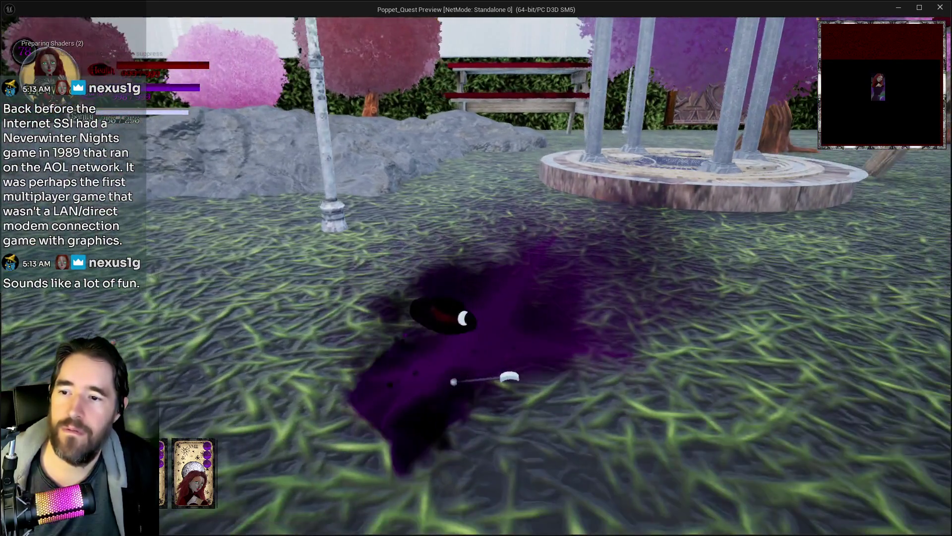
pyautogui.press('w')
pyautogui.press('e')
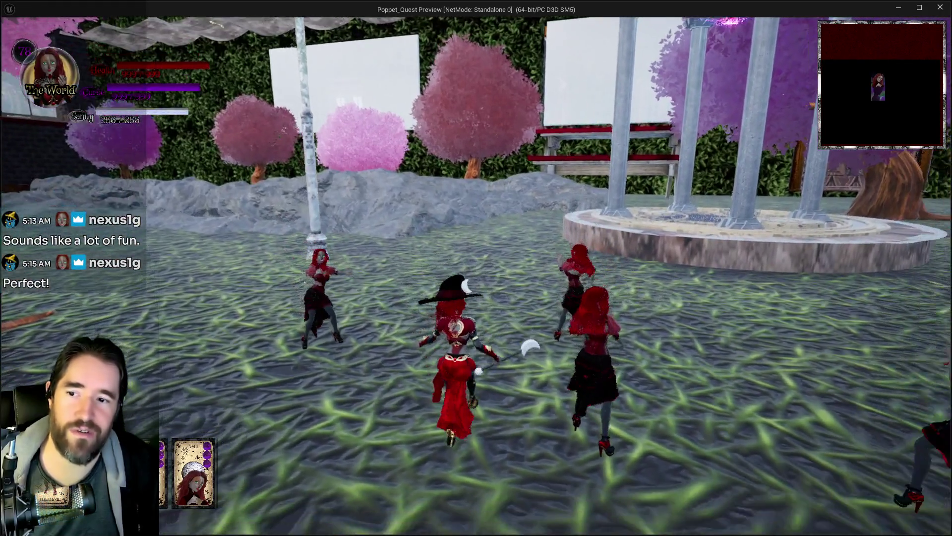
pyautogui.press('1')
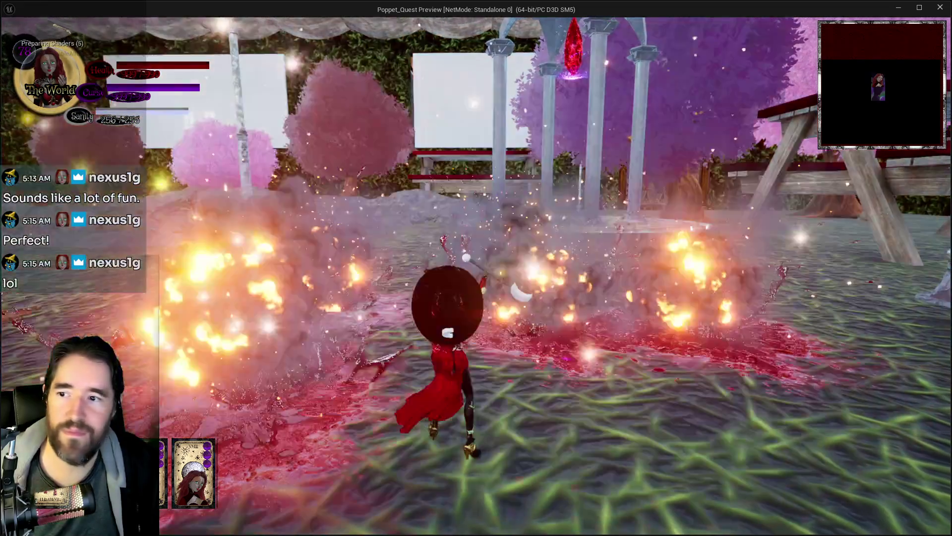
pyautogui.press('w')
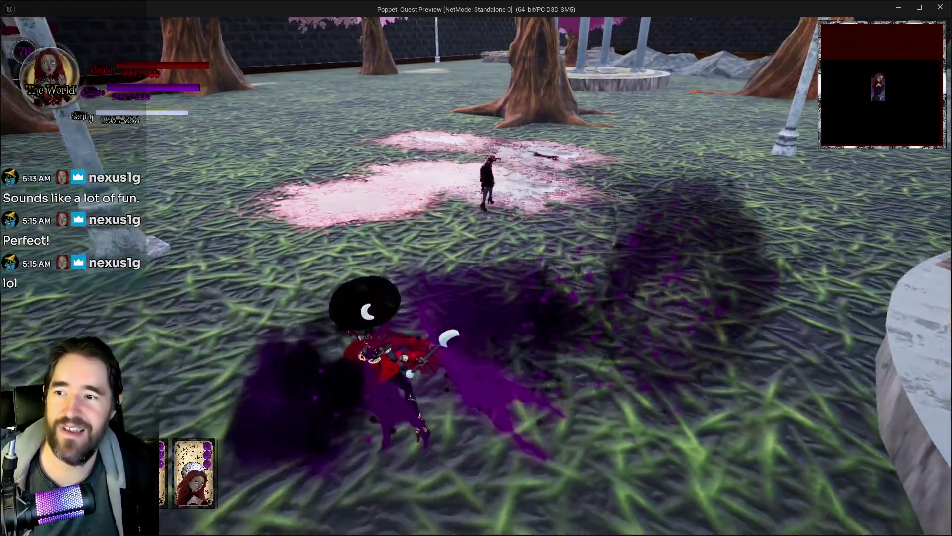
pyautogui.press('Escape')
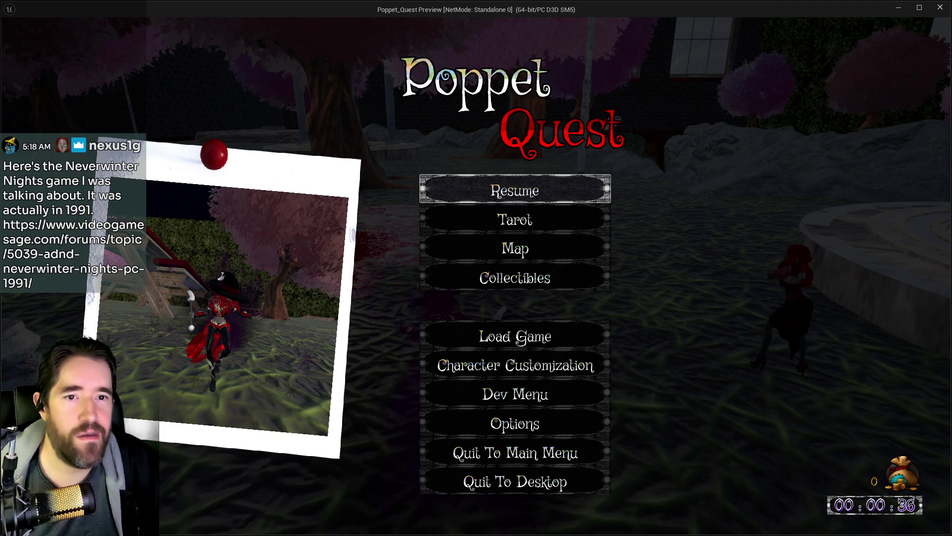
pyautogui.hotkey('alt', 'Tab')
# - Move the forum window up-left and scroll down the Neverwinter Nights thread
pyautogui.moveTo(882, 85); pyautogui.dragTo(643, 51)
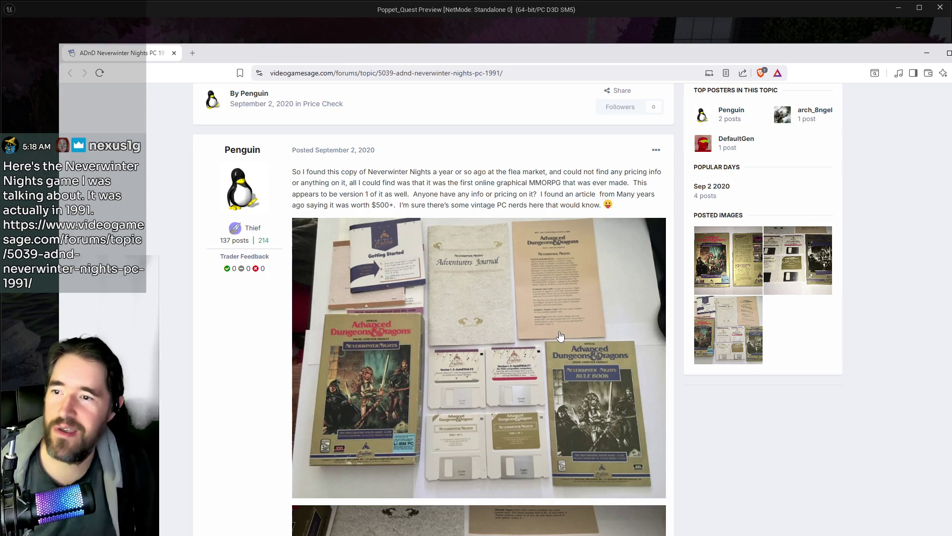
pyautogui.scroll(-3, 489, 367)
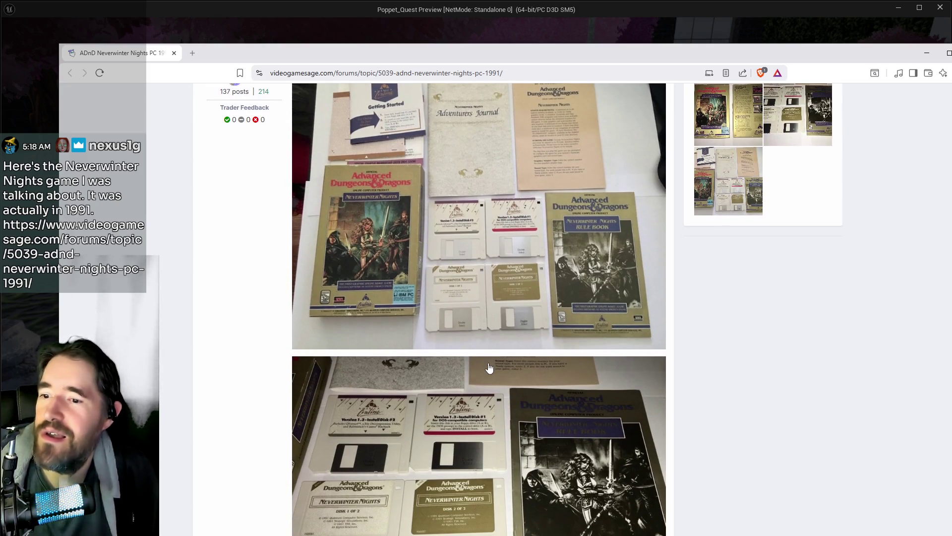
pyautogui.scroll(-6, 532, 294)
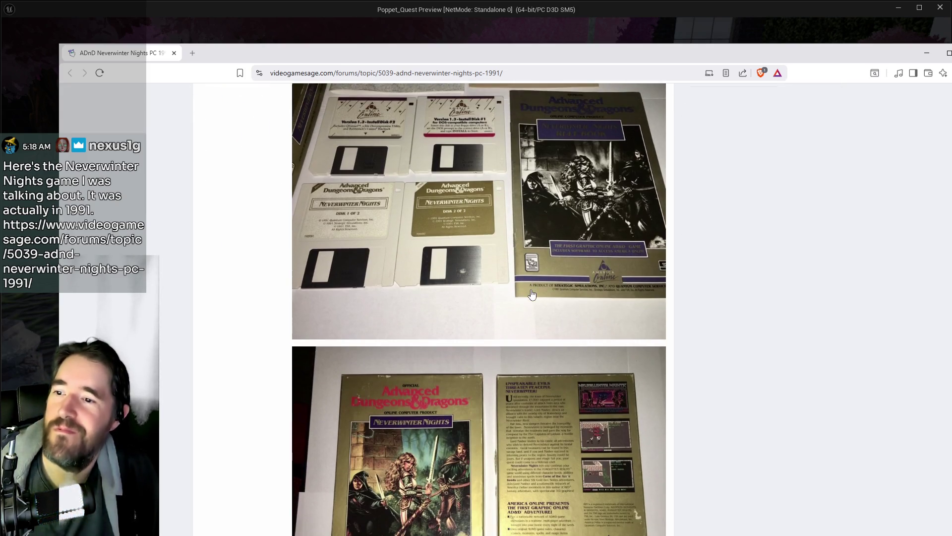
pyautogui.scroll(-2, 532, 294)
pyautogui.scroll(-1, 515, 336)
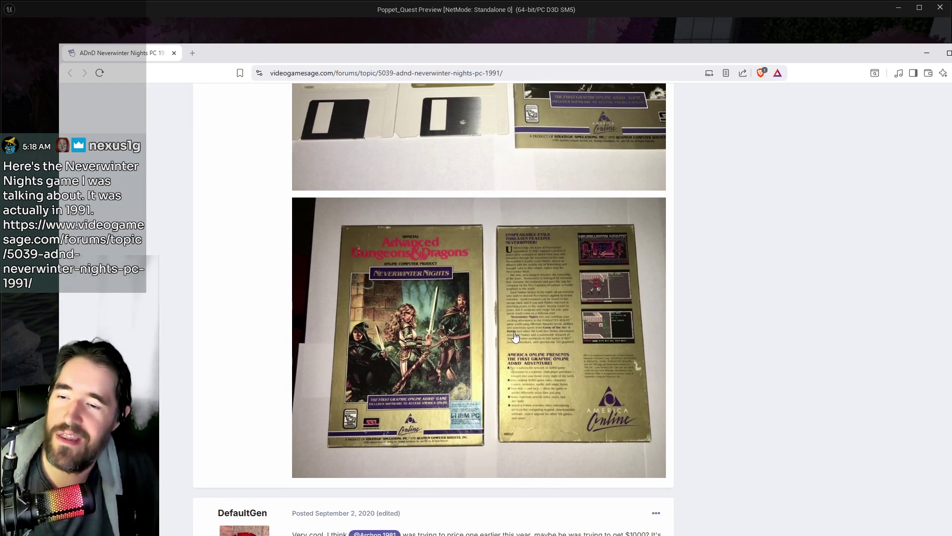
# - View the box photo full size, close it, scroll further, and drag the browser aside
pyautogui.click(593, 299)
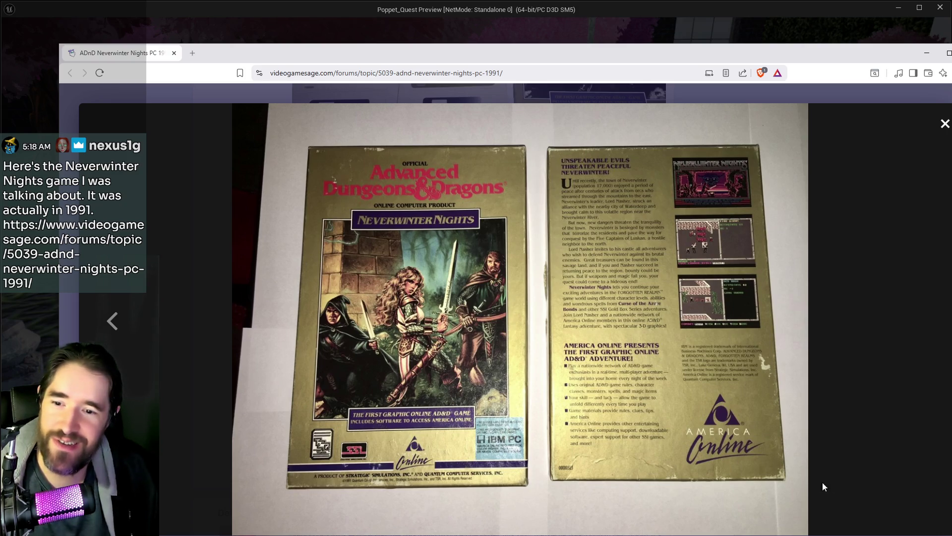
pyautogui.click(842, 454)
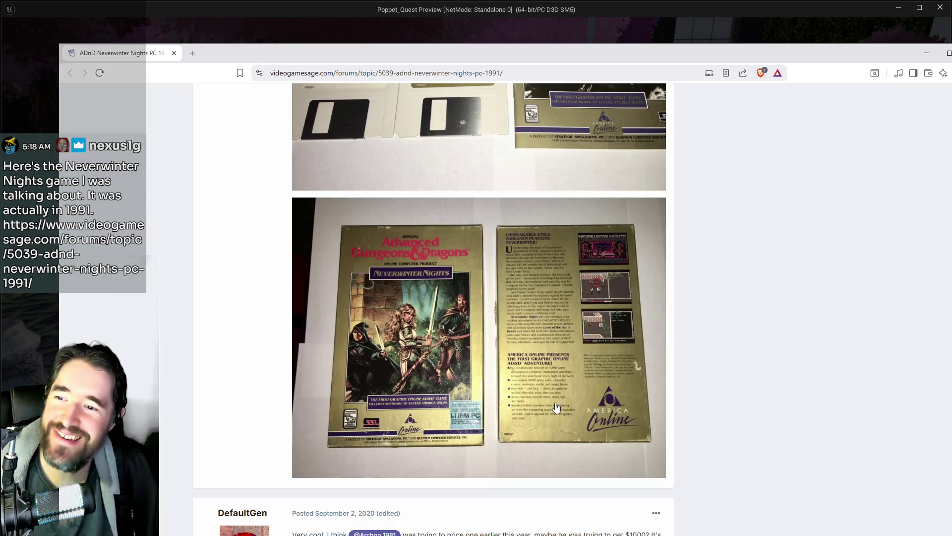
pyautogui.scroll(-5, 563, 410)
pyautogui.scroll(-3, 549, 406)
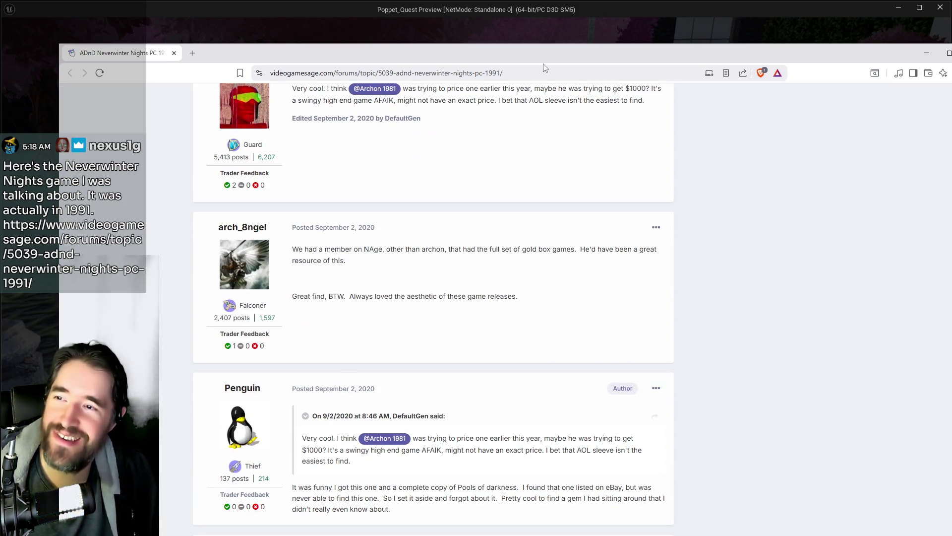
pyautogui.moveTo(546, 55); pyautogui.dragTo(951, 89)
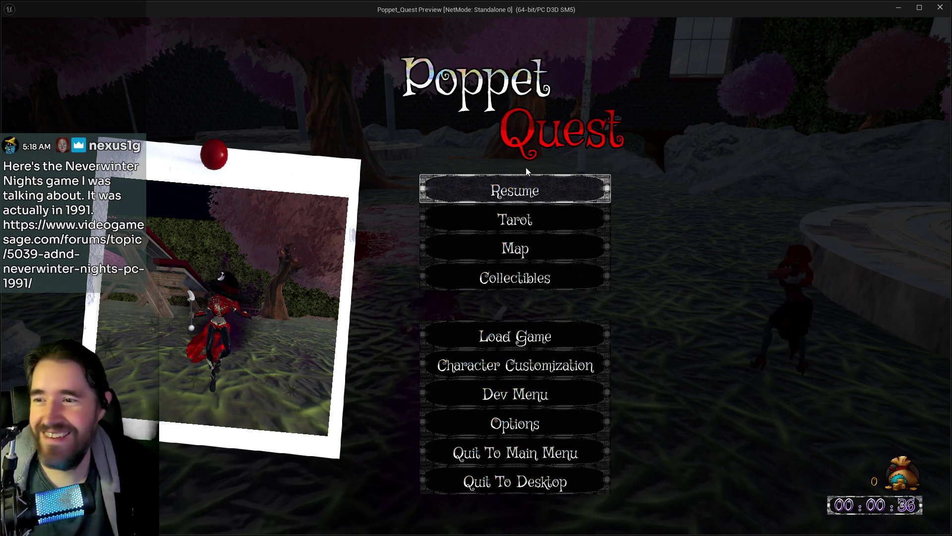
# - Resume the game, take shadow form, and blast enemies while running past the gazebo
pyautogui.click(546, 186)
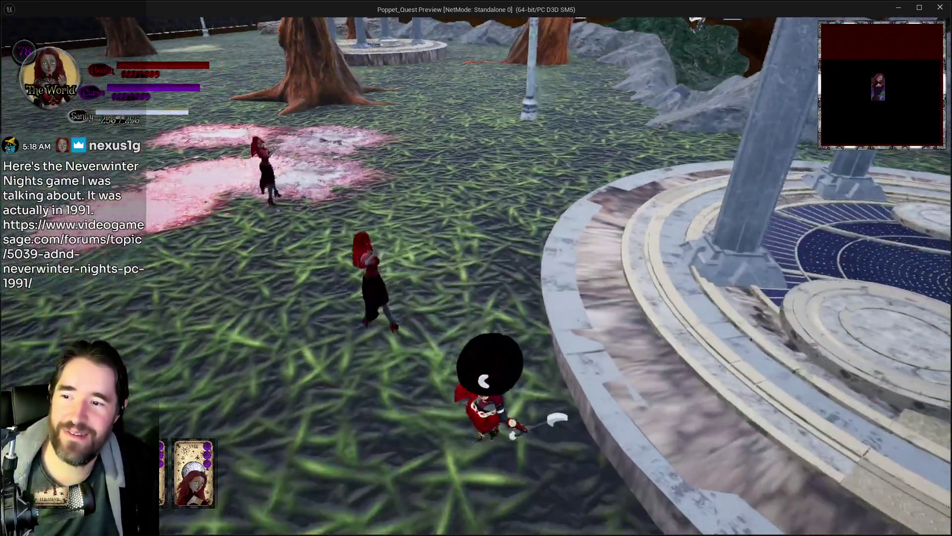
pyautogui.press('shift')
pyautogui.press('w')
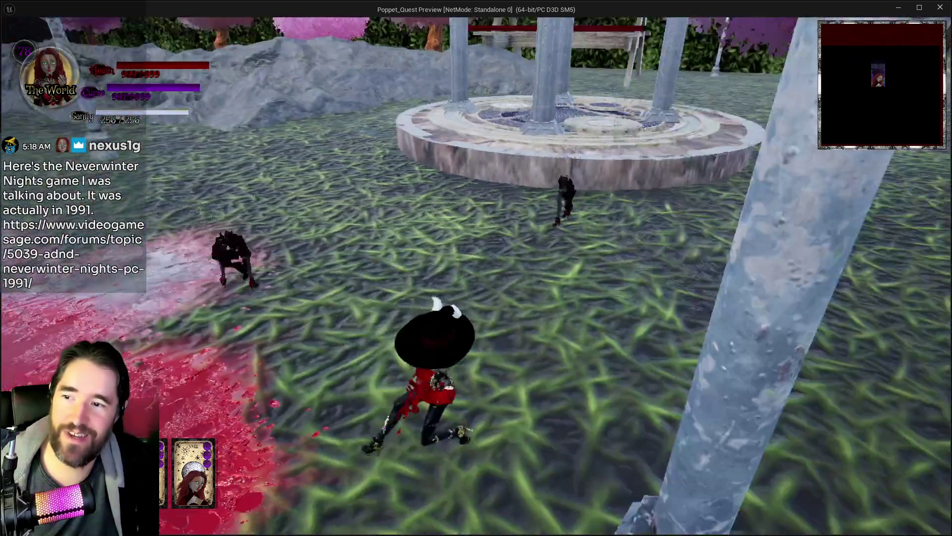
pyautogui.press('1')
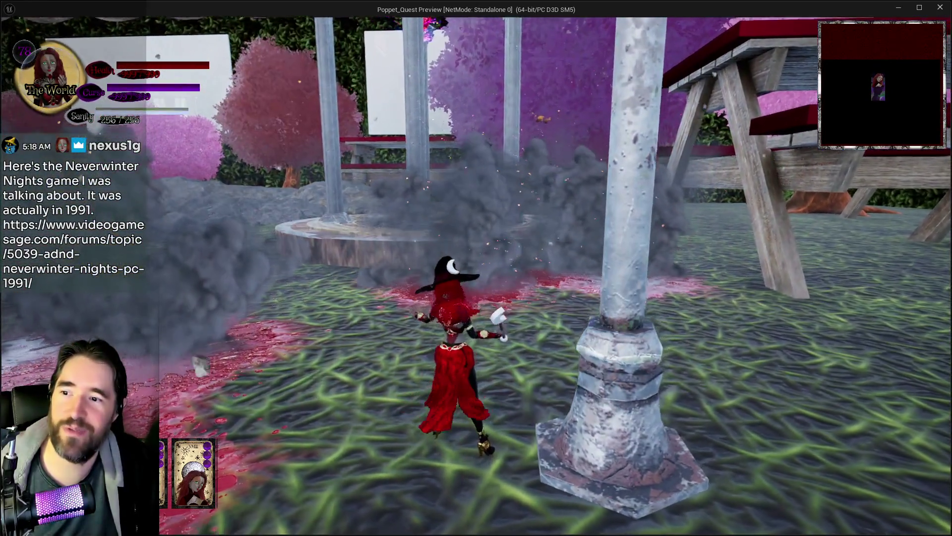
pyautogui.press('w')
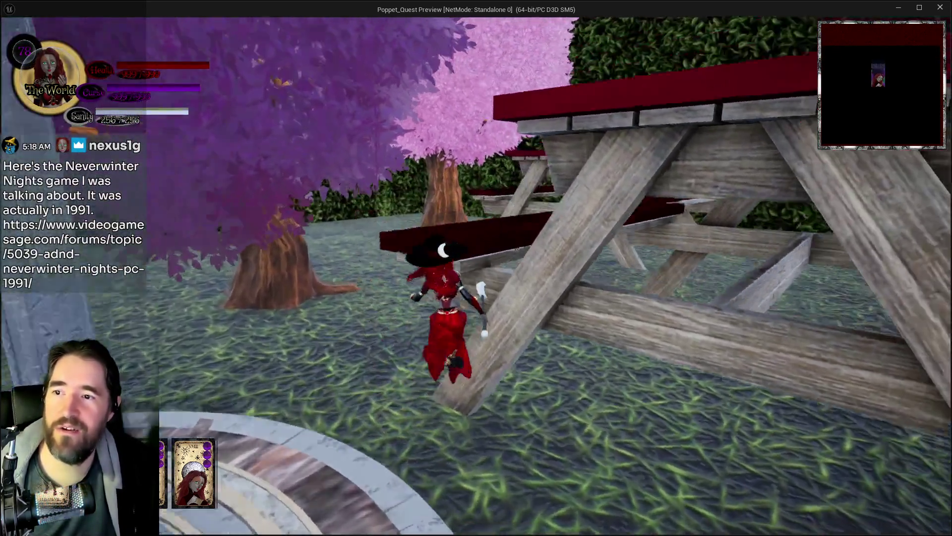
# - Jump and glide over the picnic table, run over the rock ridge, then return with F8
pyautogui.press('space')
pyautogui.press('w')
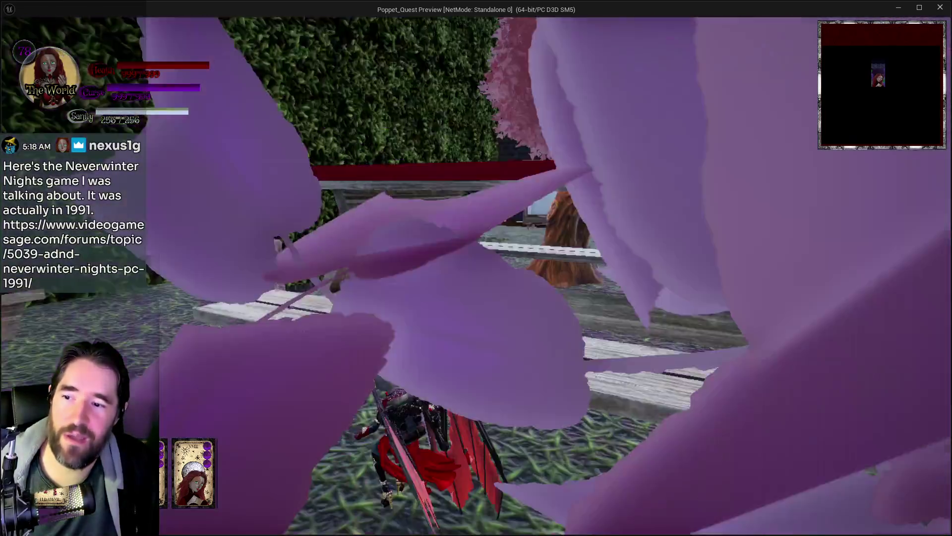
pyautogui.press('space')
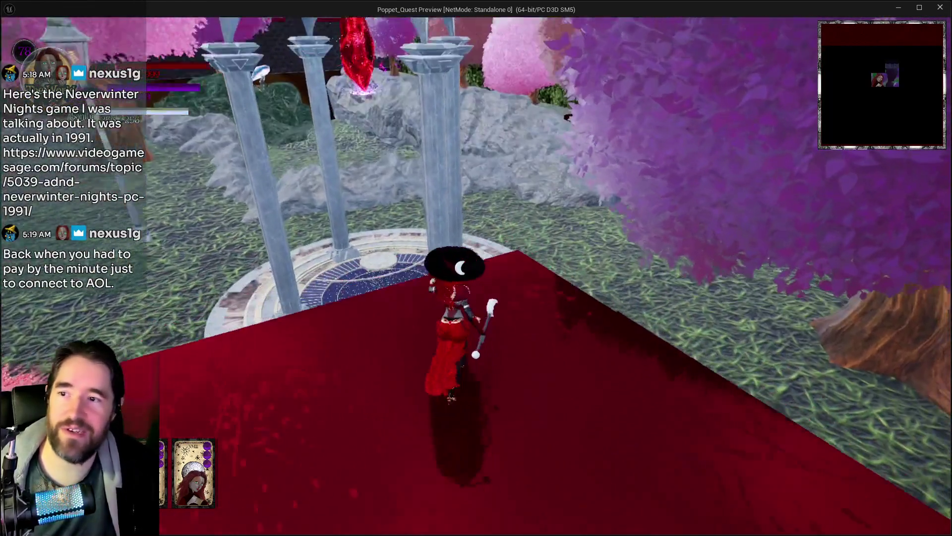
pyautogui.press('w')
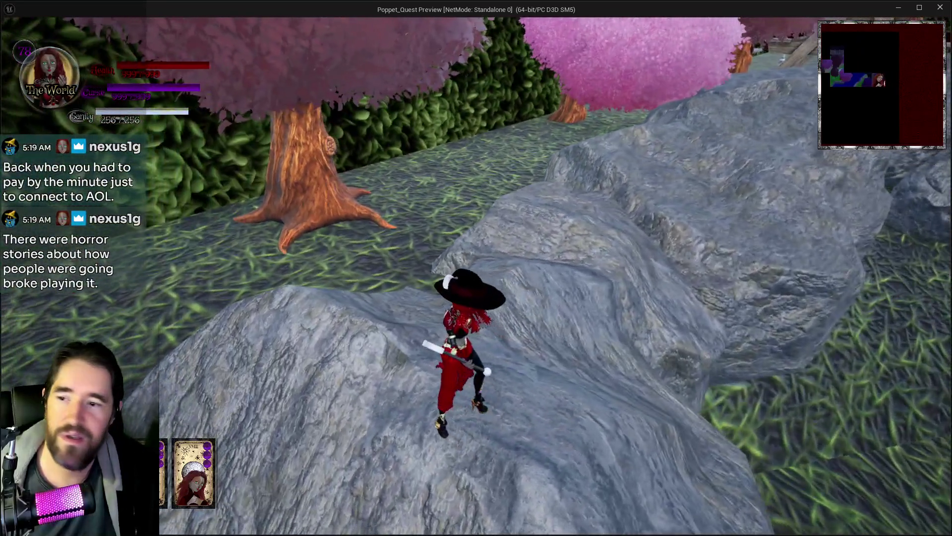
pyautogui.press('space')
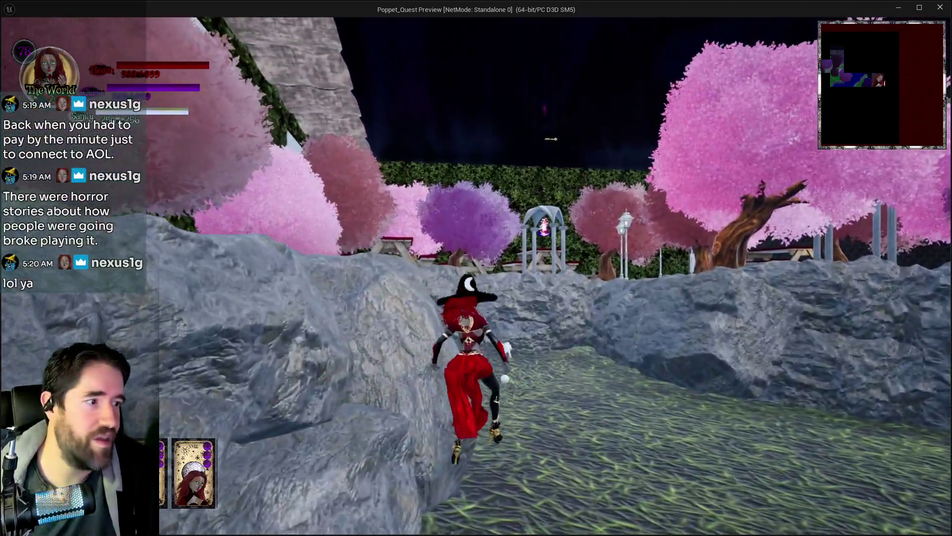
pyautogui.press('F8')
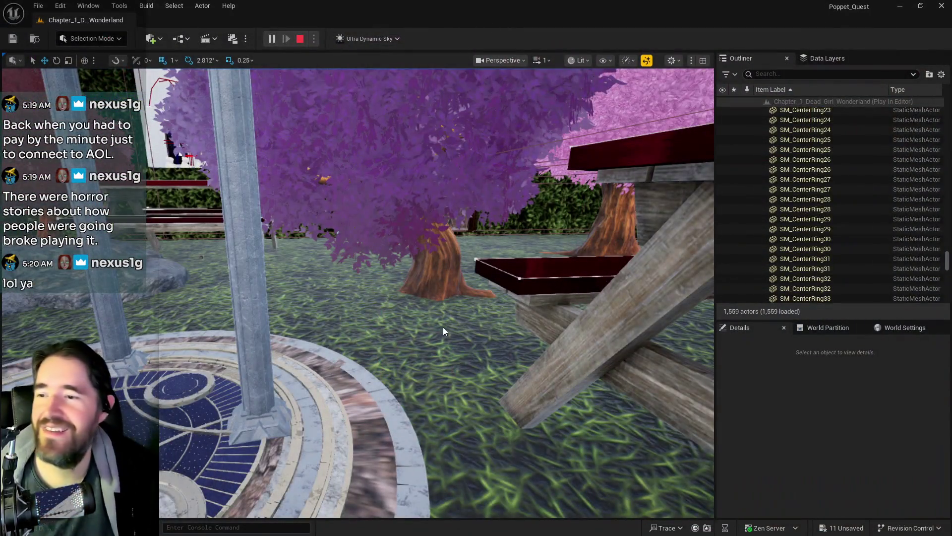
# - Stop the play session and fly the camera toward the Underworld's coral and pillars
pyautogui.press('Escape')
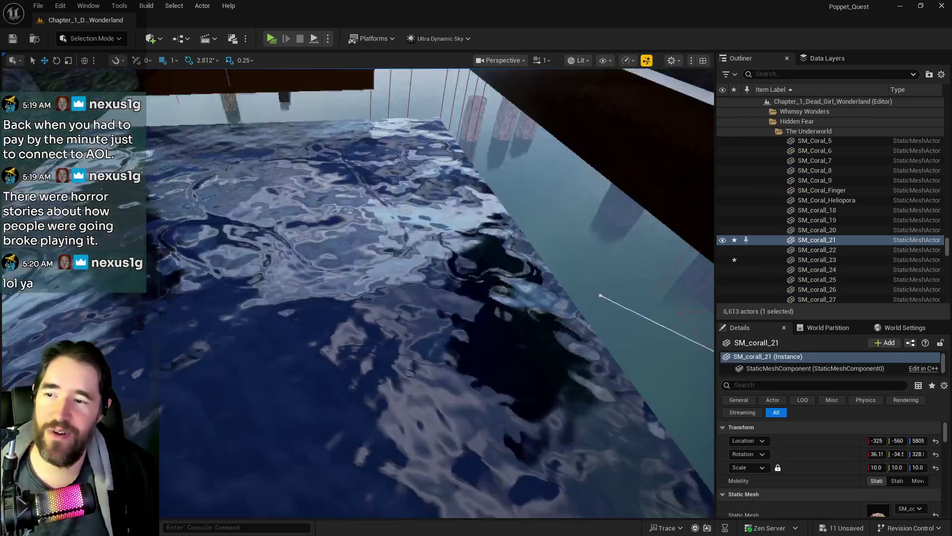
pyautogui.press('f')
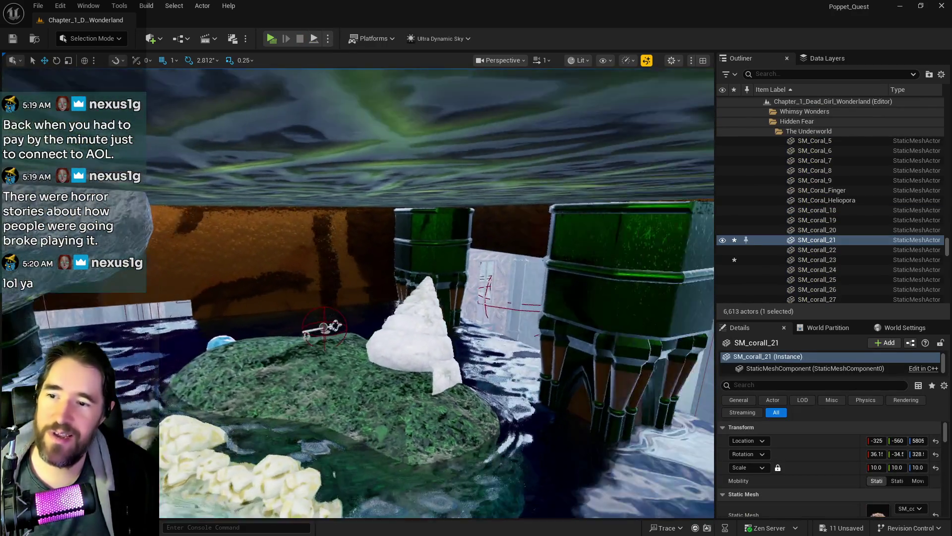
pyautogui.press('w')
pyautogui.press('w')
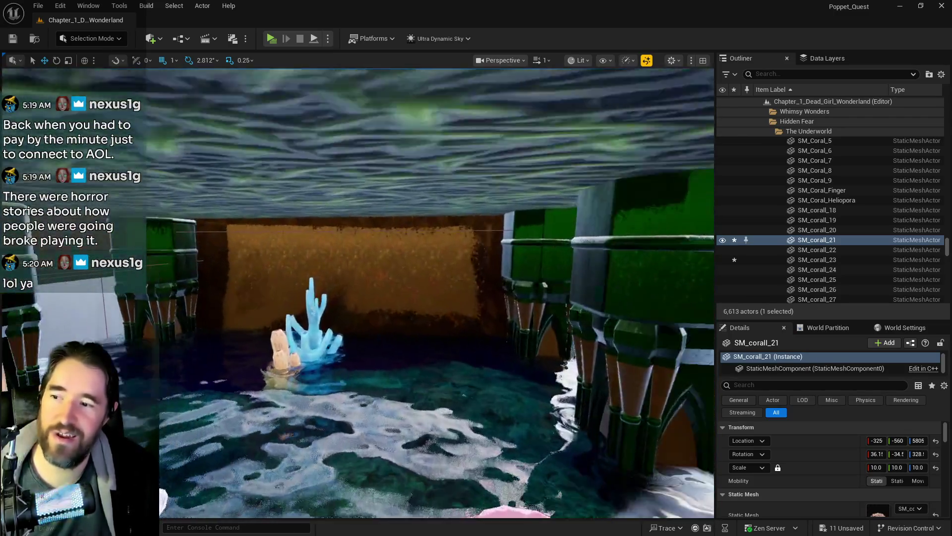
pyautogui.press('w')
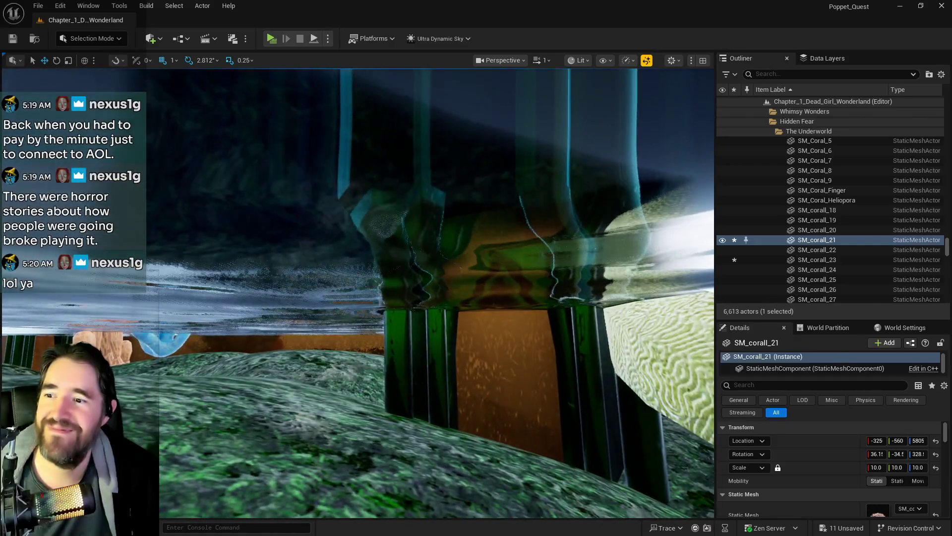
# - Give the centre pedestal SM_Pedestal_Wood_01a31 and the carved pedestal the green MI_EP material
pyautogui.click(516, 377)
pyautogui.scroll(-5, 834, 472)
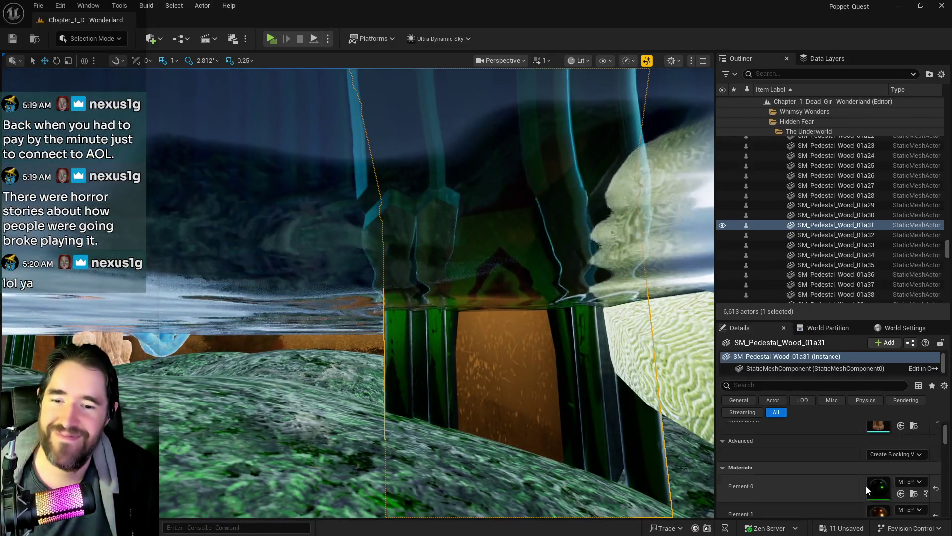
pyautogui.moveTo(403, 382); pyautogui.dragTo(404, 347)
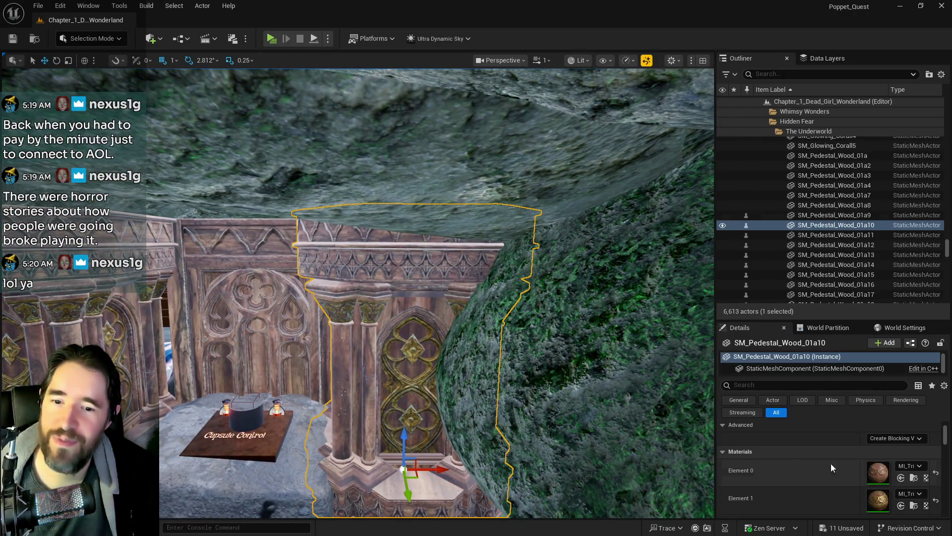
pyautogui.click(823, 462)
pyautogui.scroll(-1, 863, 462)
pyautogui.moveTo(471, 374); pyautogui.dragTo(439, 292)
pyautogui.click(906, 462)
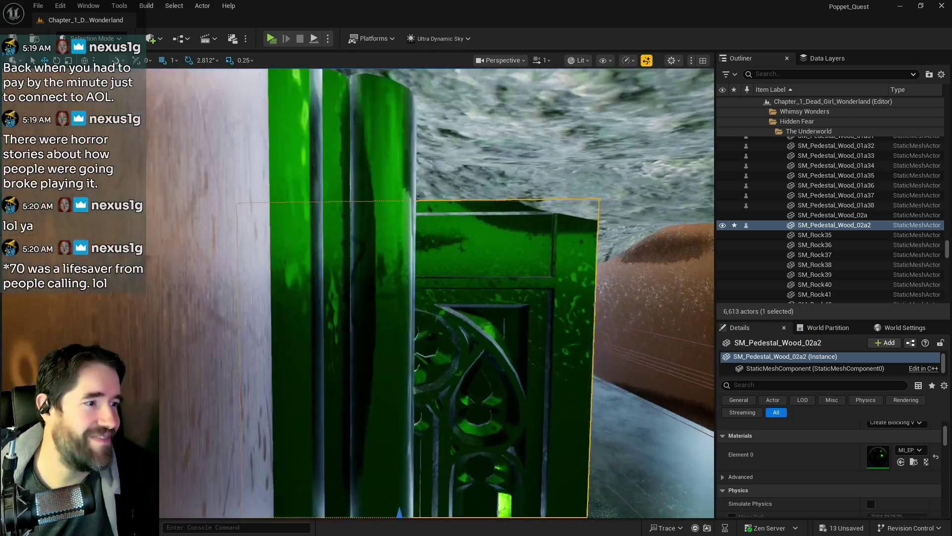
pyautogui.moveTo(436, 292)
pyautogui.mouseDown()
pyautogui.moveTo(457, 347)
pyautogui.moveTo(508, 369)
pyautogui.mouseUp()
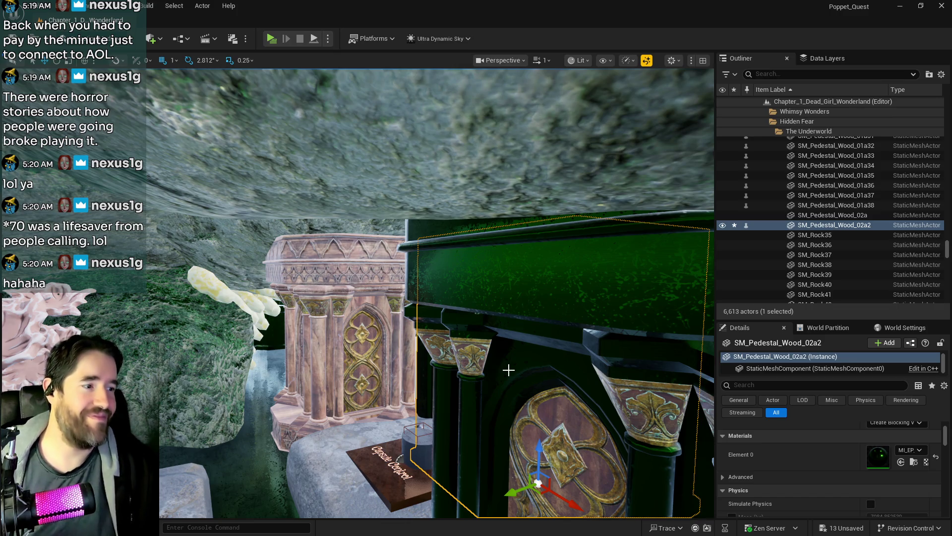
# - Set MI_EP on SM_Pedestal_Wood_01a9's Element 0 and SM_Pedestal_Wood_01a10's Element 1
pyautogui.click(308, 366)
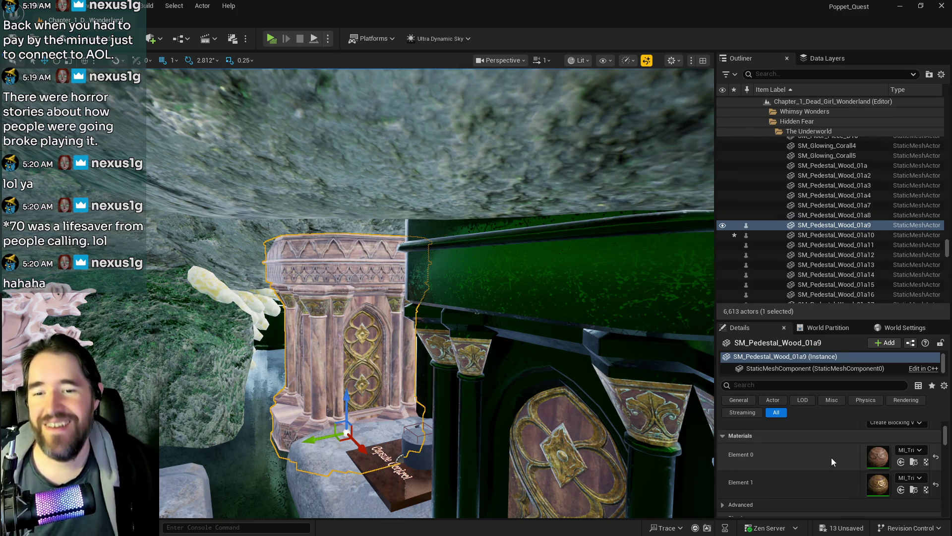
pyautogui.click(901, 462)
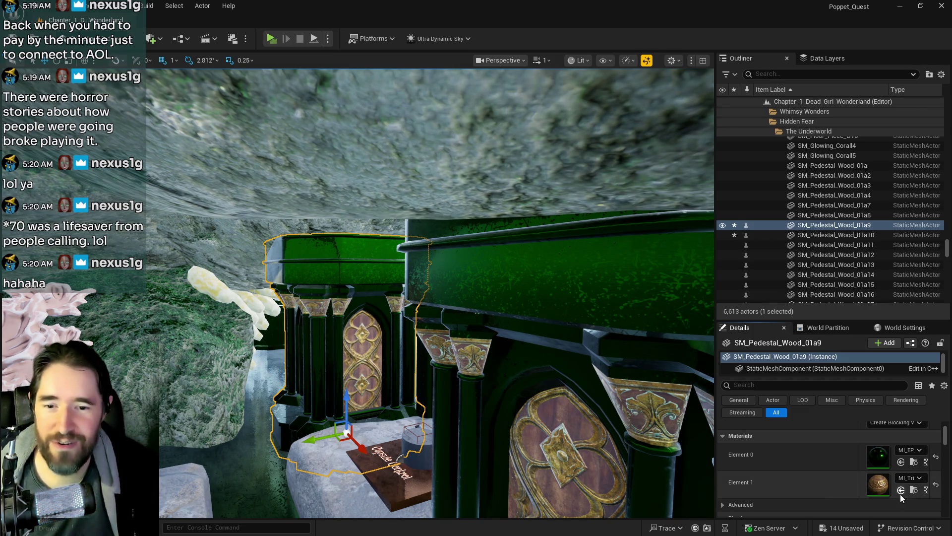
pyautogui.press('Down')
pyautogui.press('f')
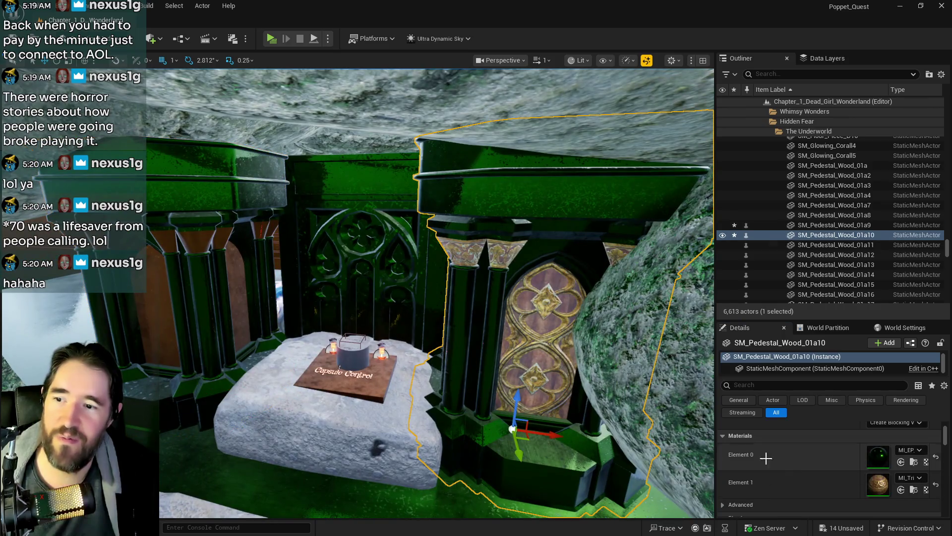
pyautogui.click(901, 489)
pyautogui.press('f')
pyautogui.moveTo(514, 424); pyautogui.dragTo(514, 424)
# - Save the level and pull the view back to the pink pedestals
pyautogui.hotkey('ctrl', 's')
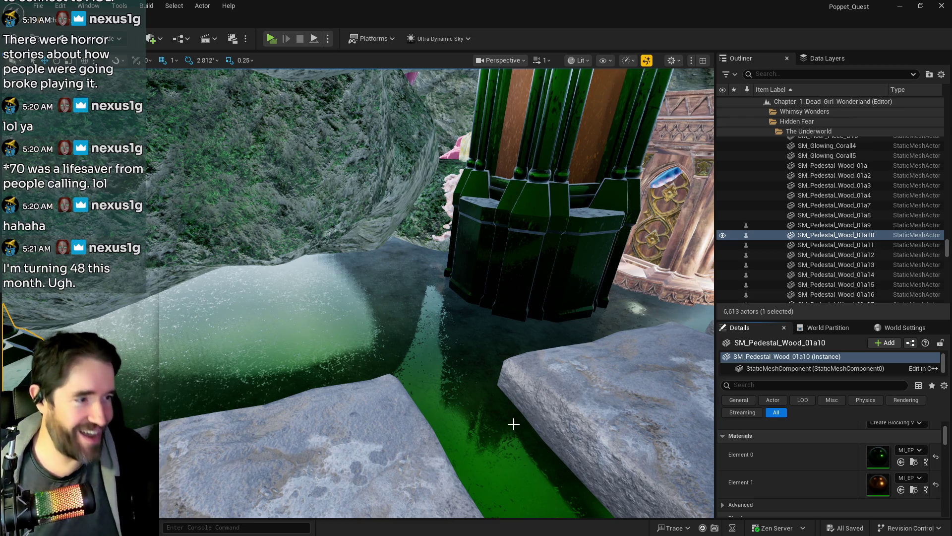
pyautogui.moveTo(514, 424); pyautogui.dragTo(514, 424)
pyautogui.moveTo(267, 499); pyautogui.dragTo(268, 496)
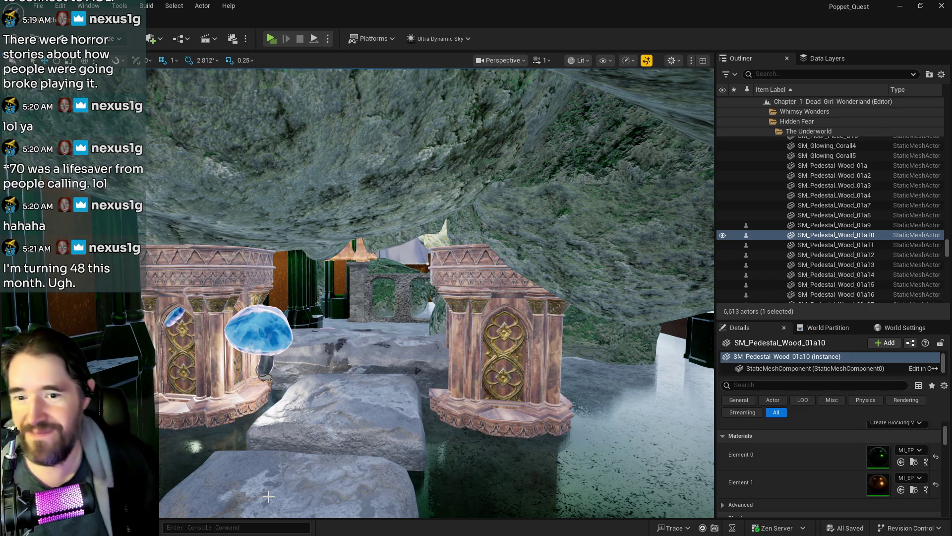
# - Give both pink pedestals, including SM_Pedestal_Wood_01a4, green MI_EP on Elements 0 and 1
pyautogui.click(535, 330)
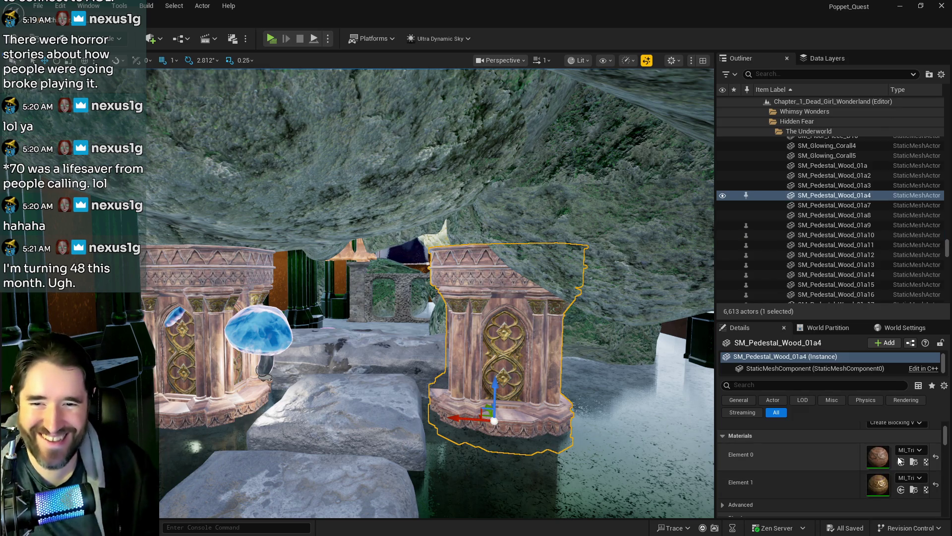
pyautogui.click(901, 489)
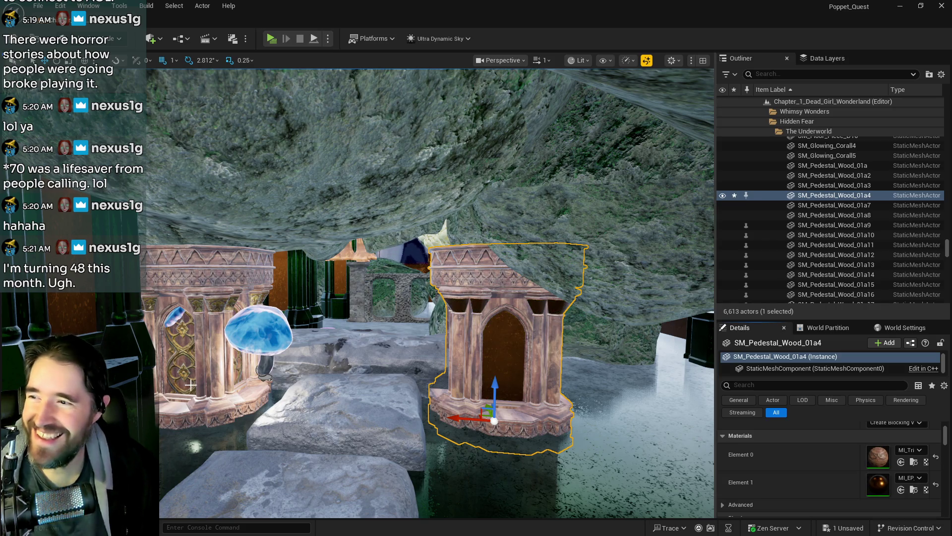
pyautogui.click(189, 384)
pyautogui.click(901, 490)
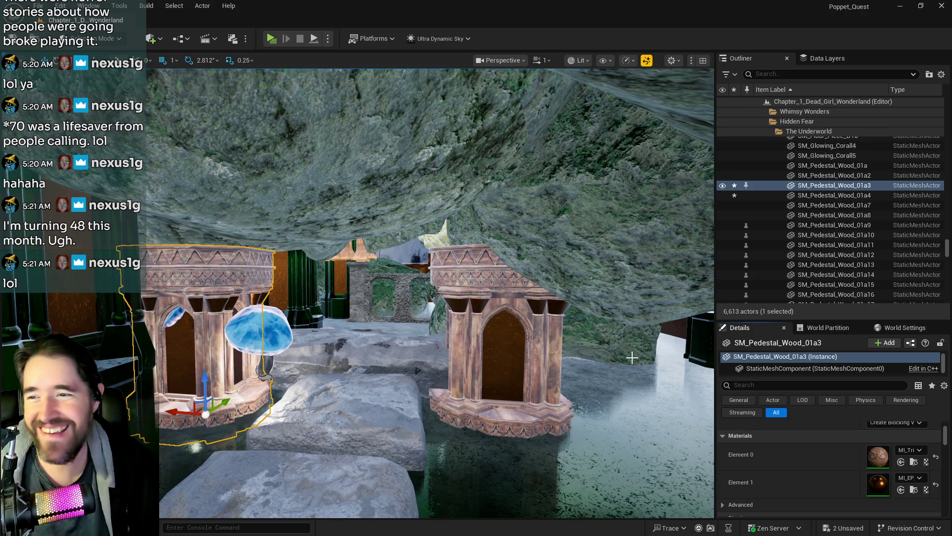
pyautogui.click(833, 195)
pyautogui.click(901, 462)
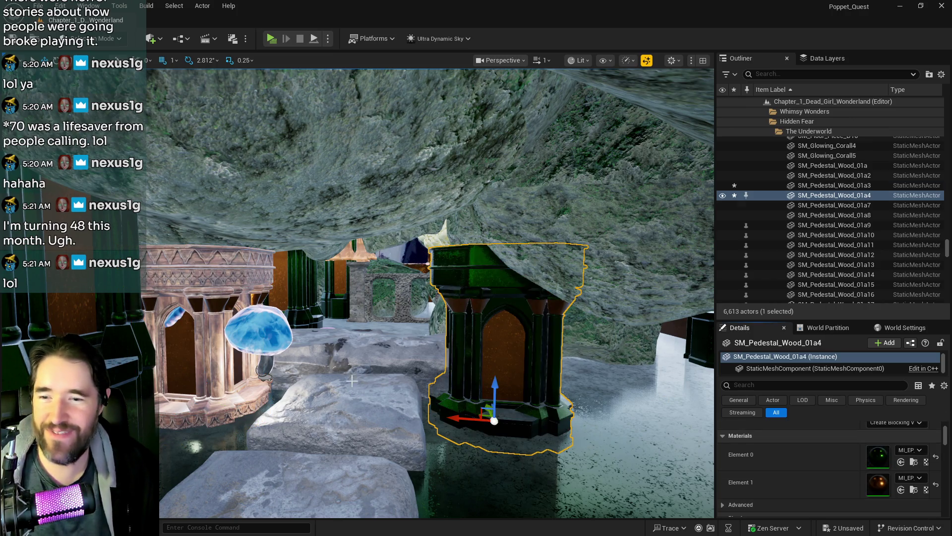
pyautogui.press('Up')
pyautogui.click(901, 462)
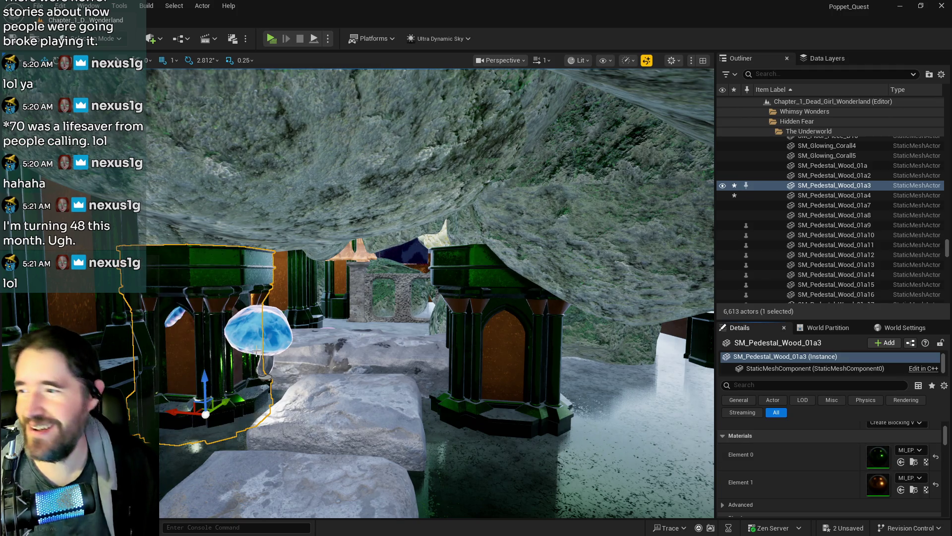
# - Move mushroom light Protector_Light_With_Mesh41 onto the centre stone and lower Mesh36
pyautogui.click(181, 323)
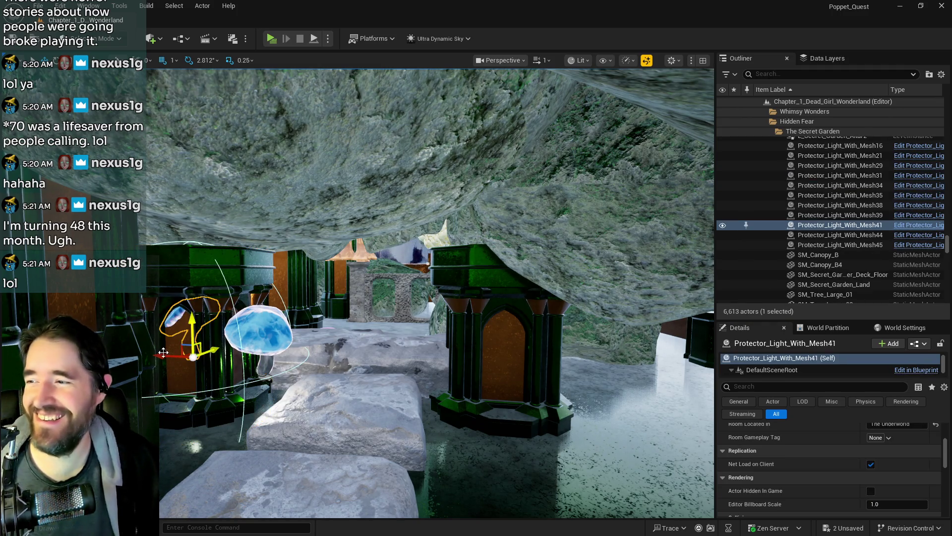
pyautogui.moveTo(193, 357); pyautogui.dragTo(326, 363)
pyautogui.moveTo(415, 401)
pyautogui.mouseDown()
pyautogui.moveTo(436, 297)
pyautogui.moveTo(446, 377)
pyautogui.moveTo(387, 357)
pyautogui.moveTo(394, 415)
pyautogui.moveTo(341, 405)
pyautogui.moveTo(367, 400)
pyautogui.mouseUp()
pyautogui.press('f')
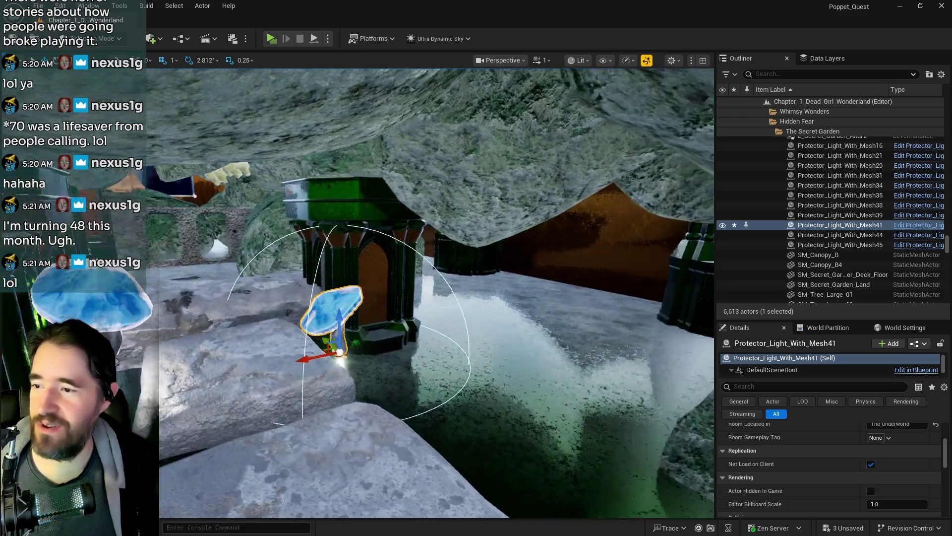
pyautogui.moveTo(398, 336)
pyautogui.mouseDown()
pyautogui.moveTo(398, 376)
pyautogui.moveTo(388, 370)
pyautogui.mouseUp()
pyautogui.press('w')
pyautogui.press('w')
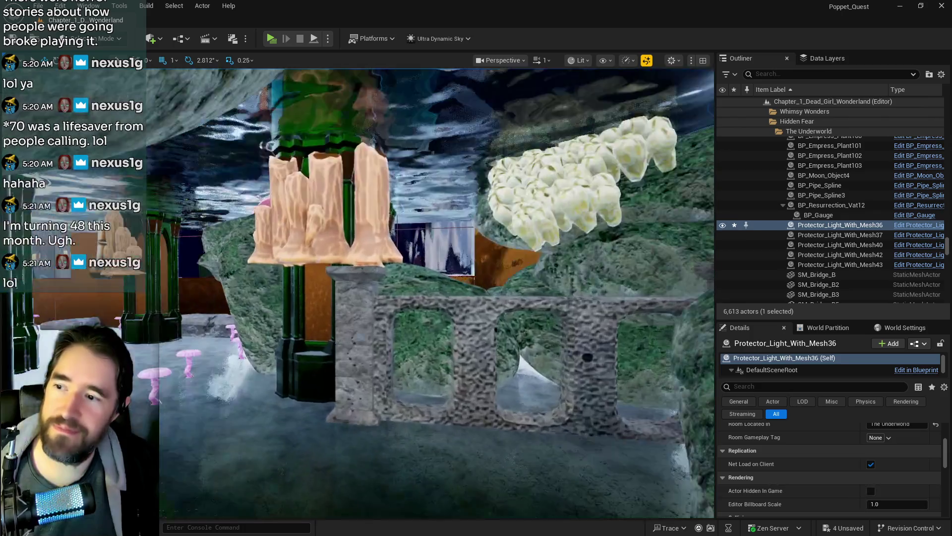
pyautogui.press('w')
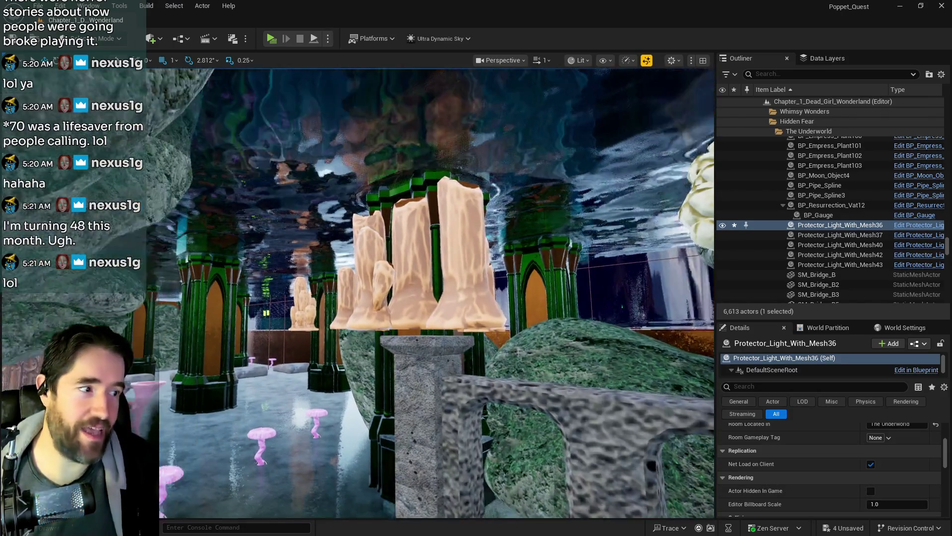
pyautogui.press('w')
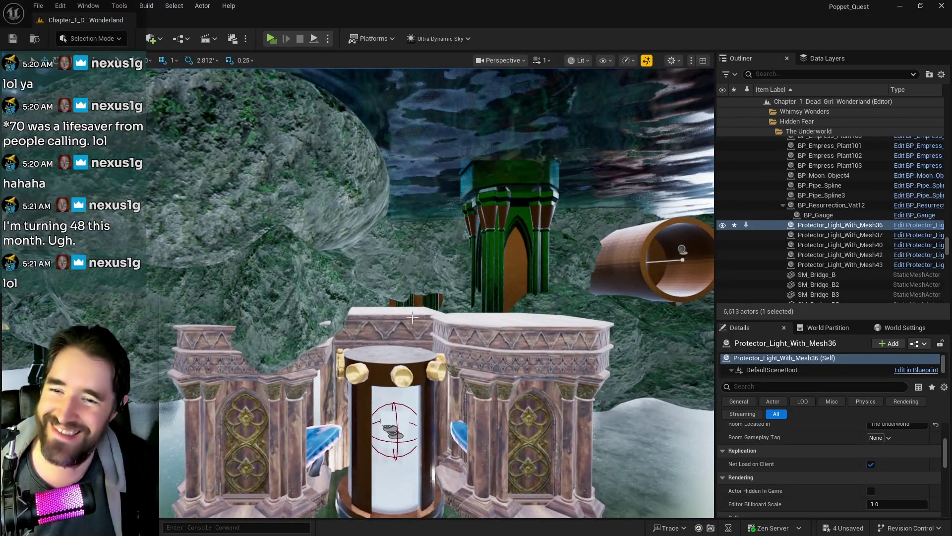
# - Apply green MI_EP to pedestals SM_Pedestal_Wood_02a, 01a, and both slots of 01a2
pyautogui.click(384, 368)
pyautogui.click(906, 463)
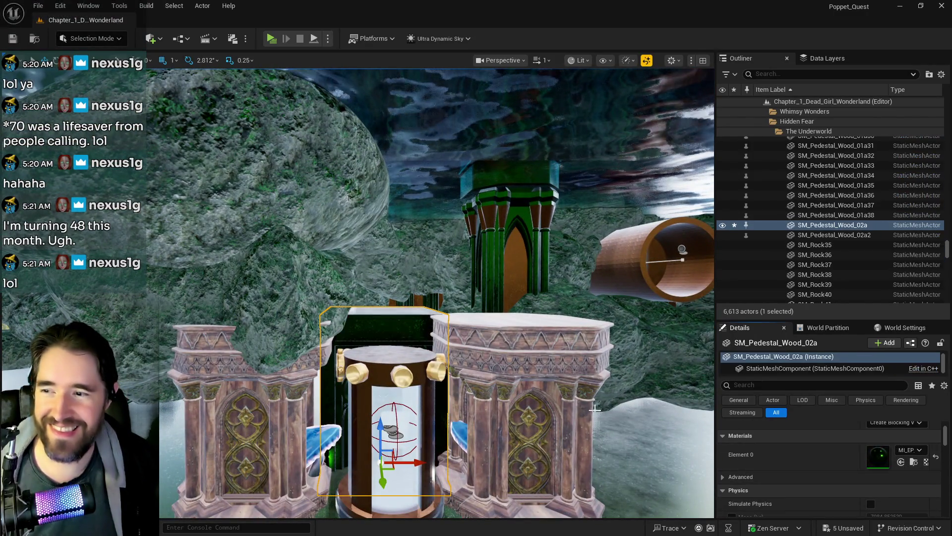
pyautogui.click(520, 387)
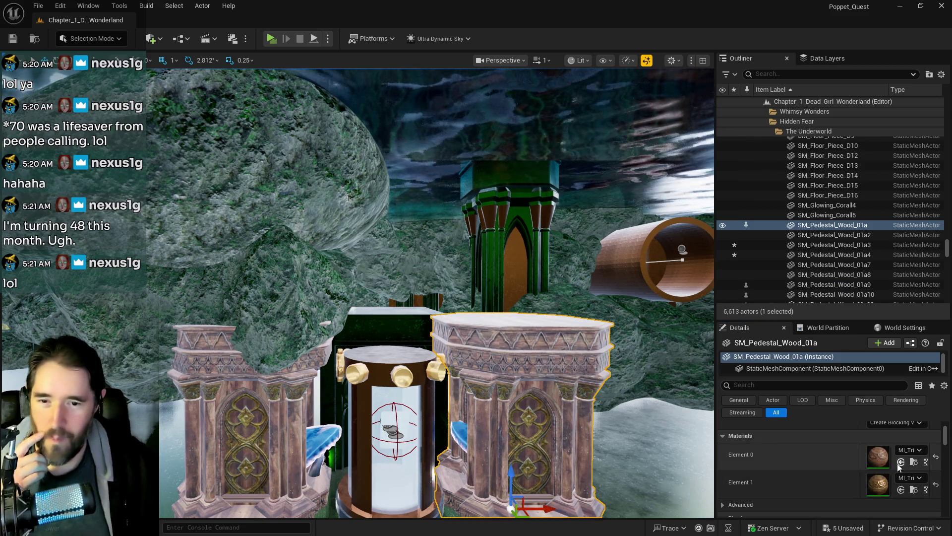
pyautogui.click(900, 461)
pyautogui.click(246, 407)
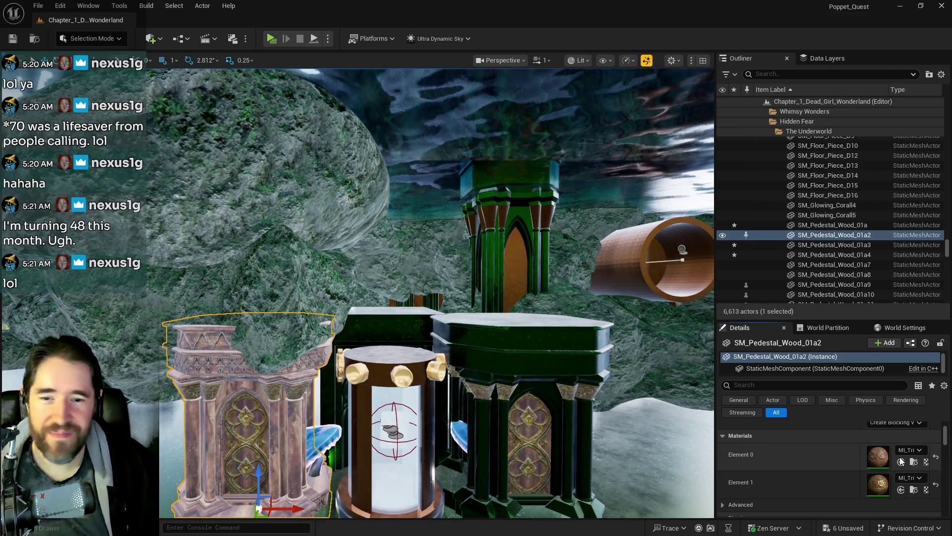
pyautogui.click(902, 462)
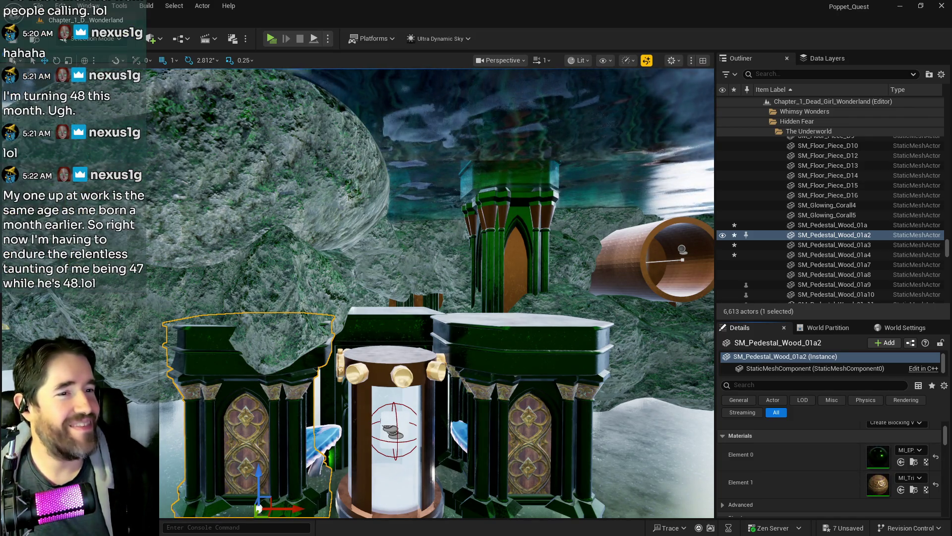
pyautogui.click(902, 490)
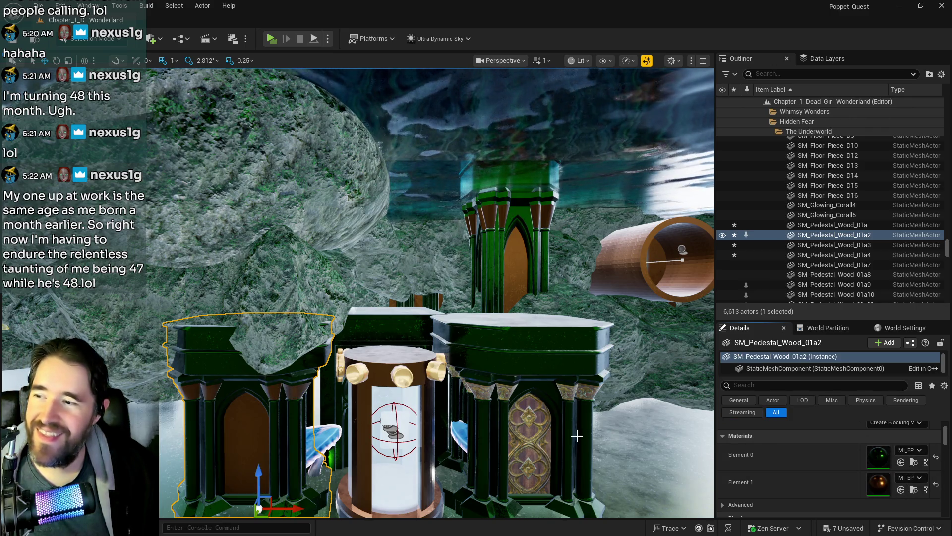
pyautogui.click(577, 438)
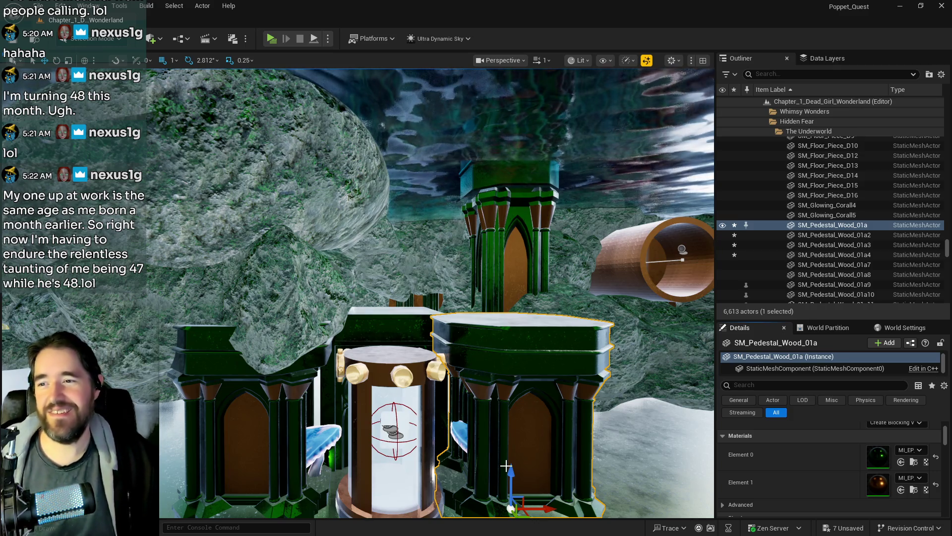
pyautogui.moveTo(506, 465)
pyautogui.mouseDown()
pyautogui.moveTo(555, 422)
pyautogui.moveTo(580, 417)
pyautogui.mouseUp()
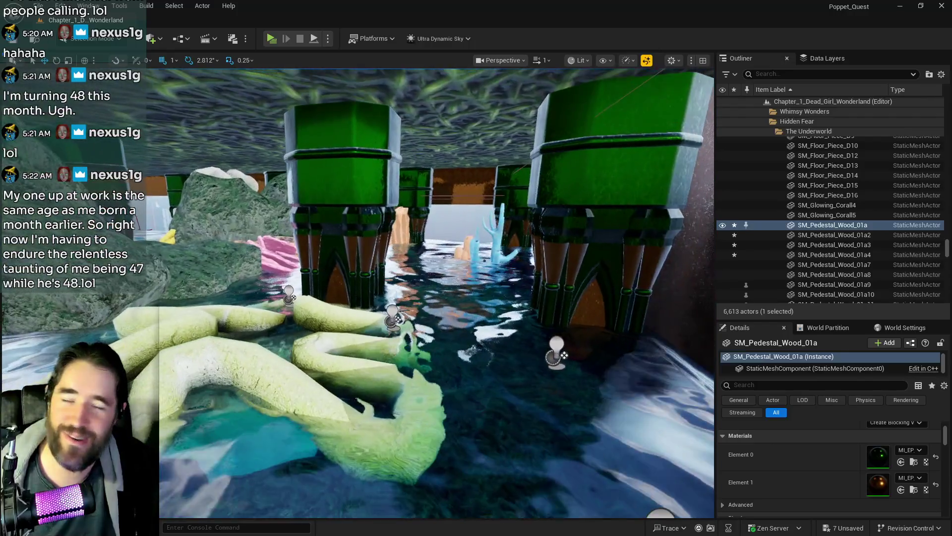
pyautogui.press('q')
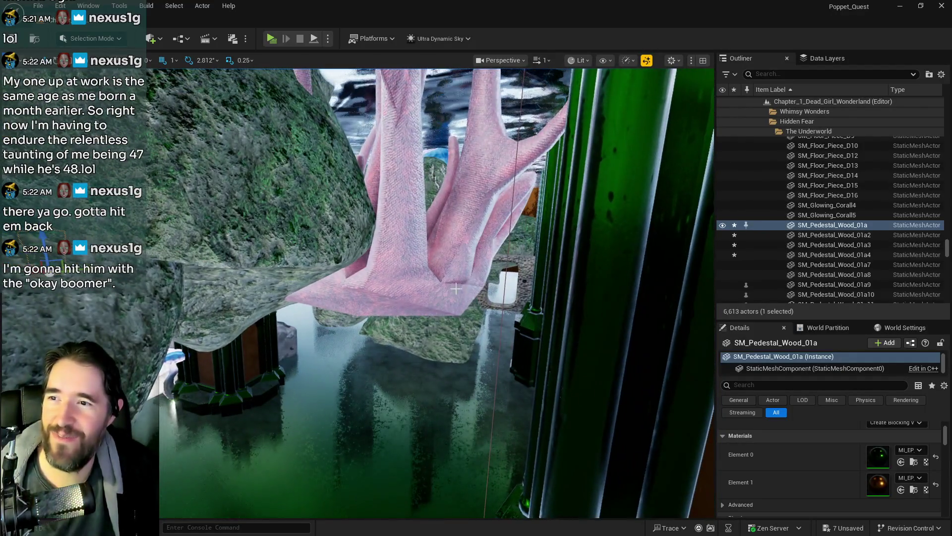
pyautogui.click(464, 303)
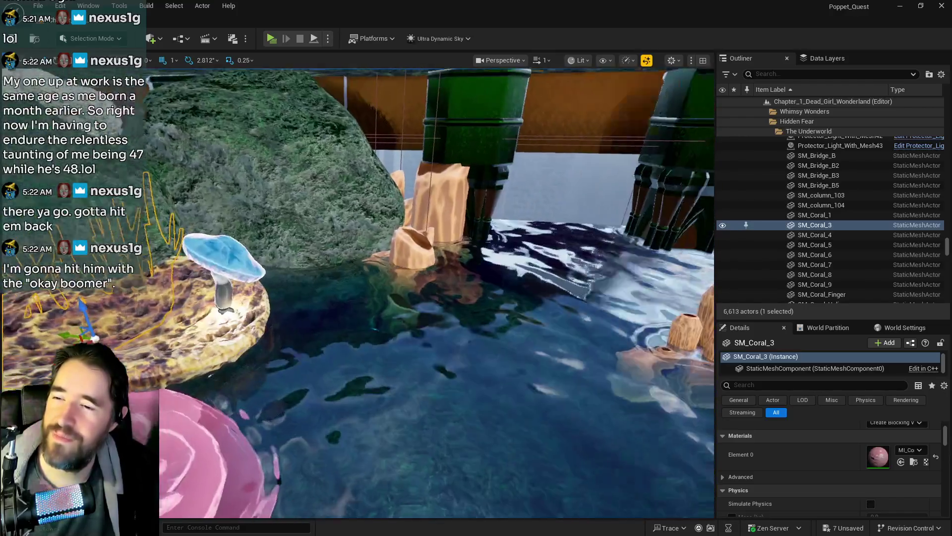
pyautogui.press('w')
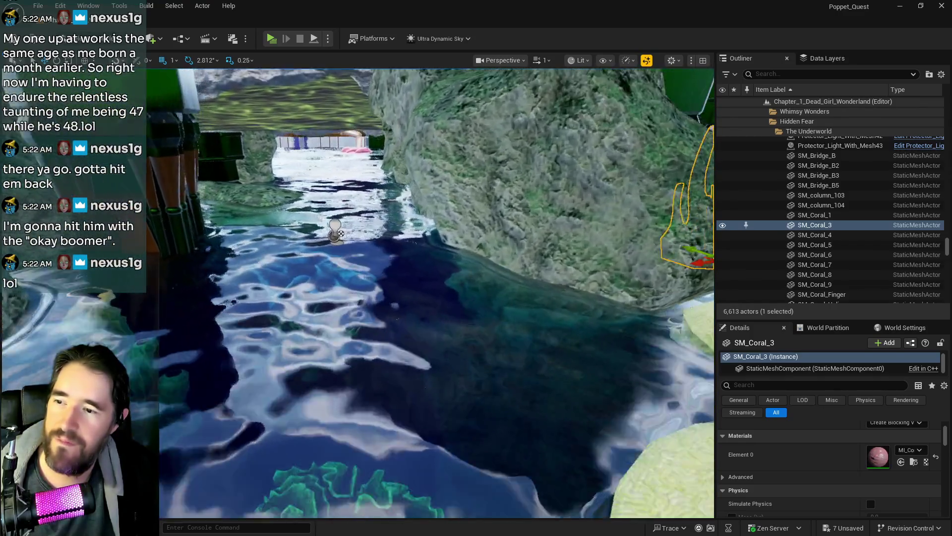
pyautogui.press('s')
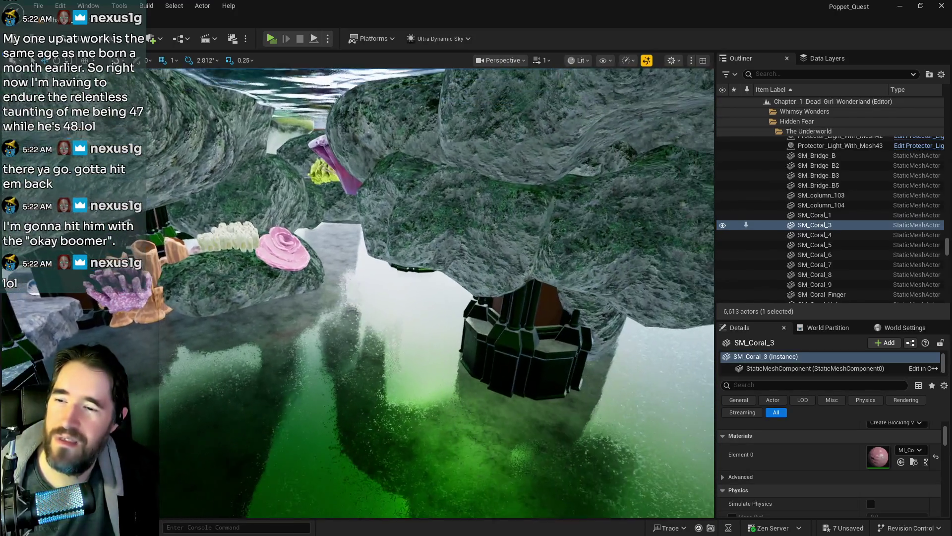
pyautogui.press('s')
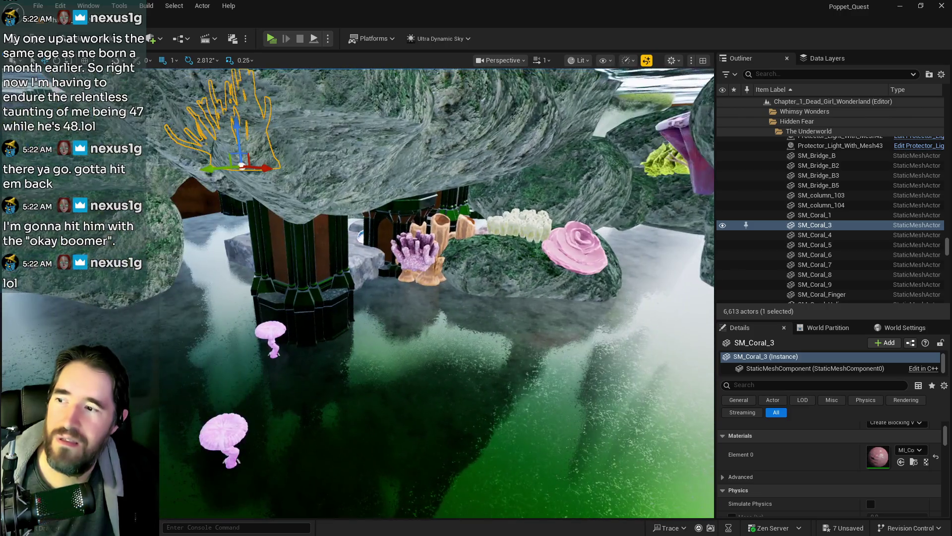
pyautogui.press('w')
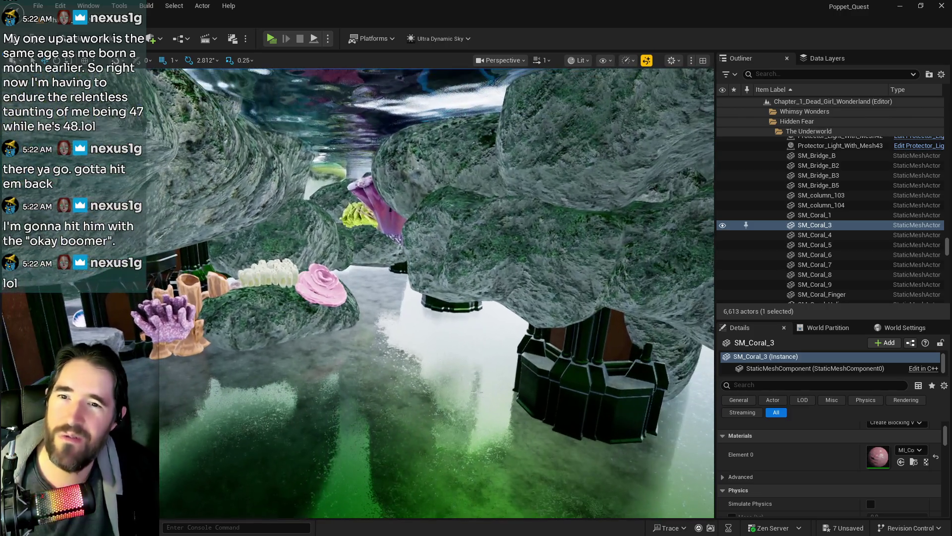
pyautogui.scroll(-3, 794, 451)
pyautogui.scroll(3, 794, 450)
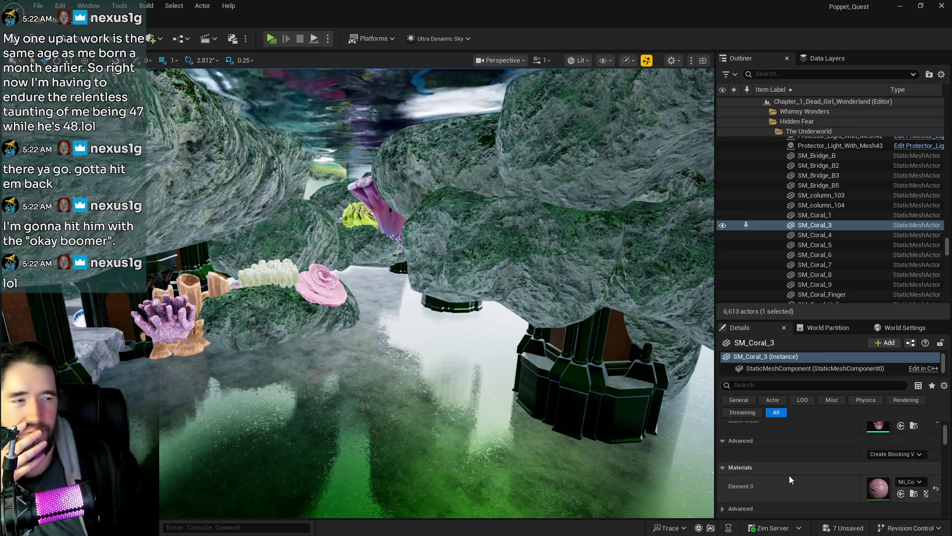
pyautogui.scroll(3, 790, 479)
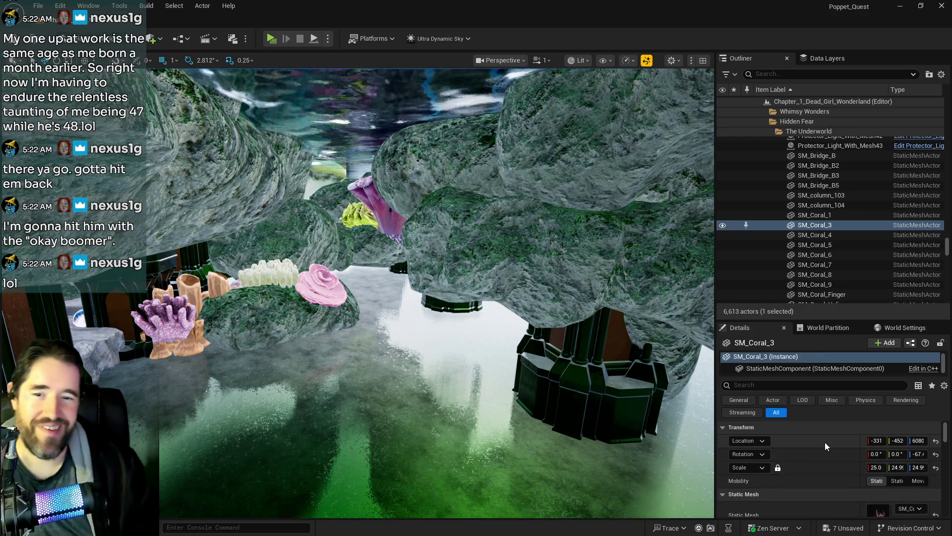
pyautogui.scroll(-3, 791, 479)
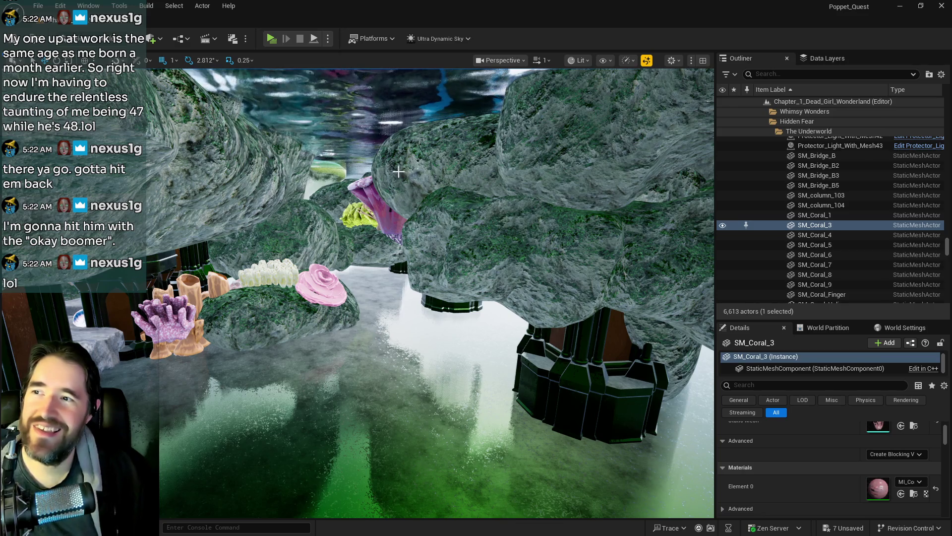
pyautogui.click(644, 272)
# - Copy a stored transform's values and paste them onto The Secret Garden Pool's location
pyautogui.scroll(-3, 786, 456)
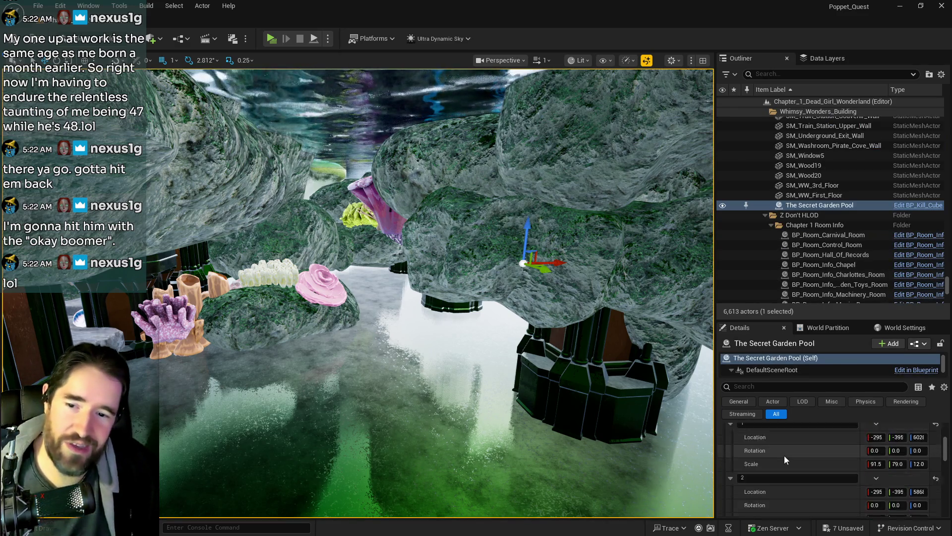
pyautogui.scroll(-4, 785, 459)
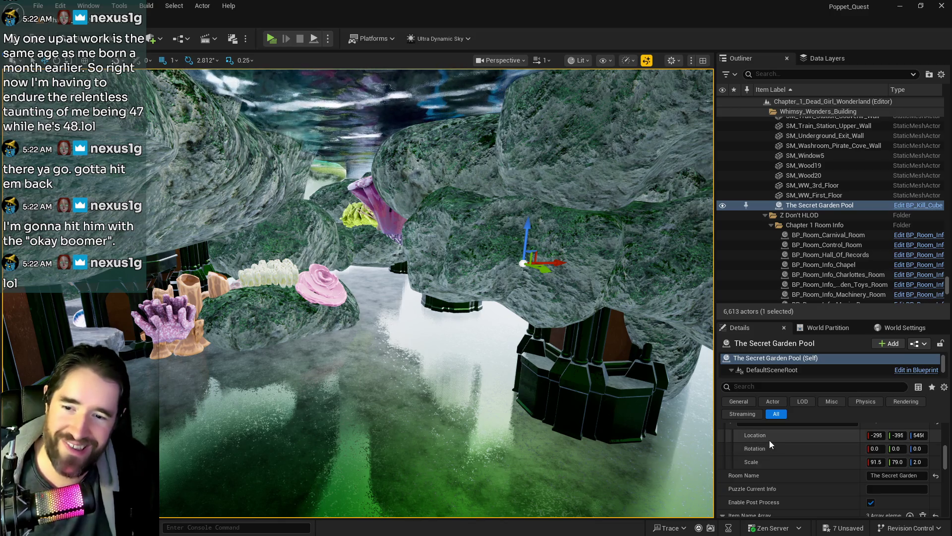
pyautogui.rightClick(797, 453)
pyautogui.click(804, 461)
pyautogui.scroll(4, 806, 444)
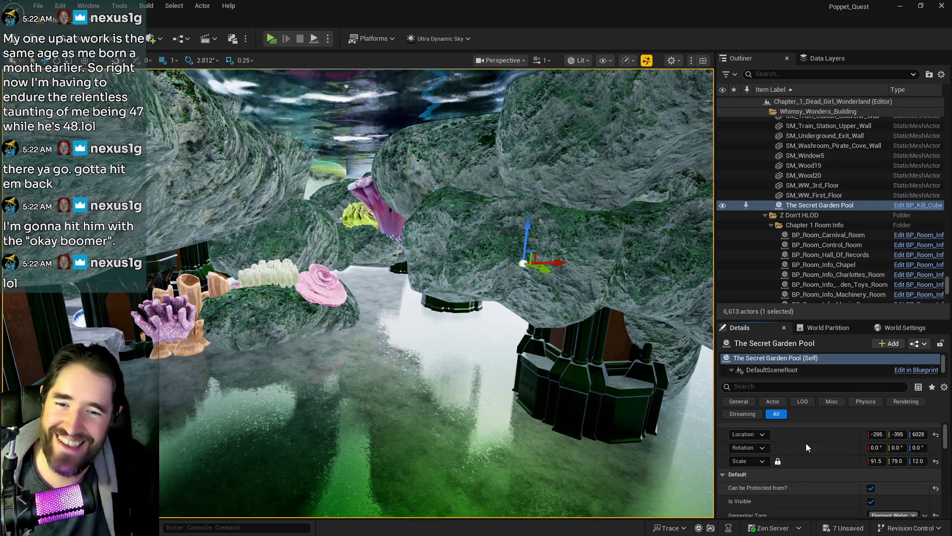
pyautogui.rightClick(808, 435)
pyautogui.click(823, 467)
# - Copy the last stored transform and paste it into the pool's Scale, making Z 2.0
pyautogui.scroll(-3, 823, 466)
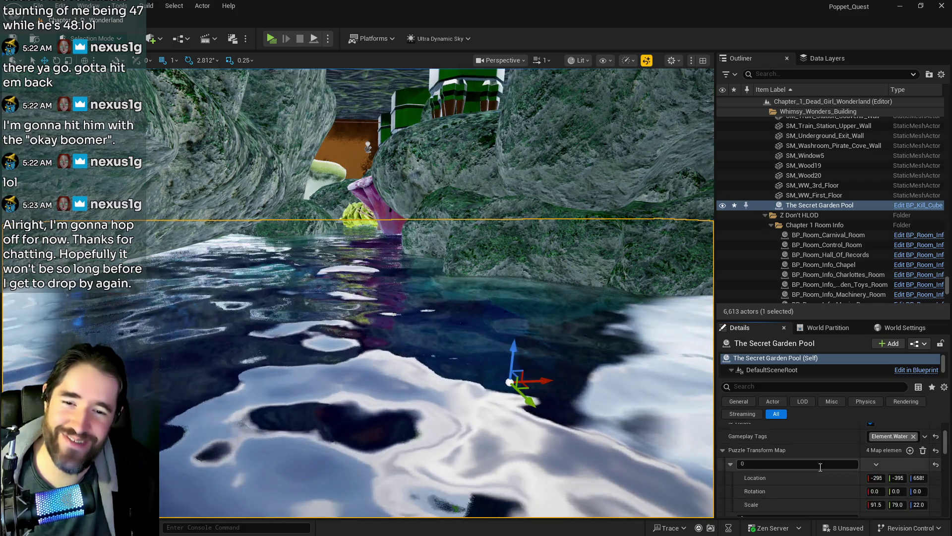
pyautogui.scroll(-3, 798, 472)
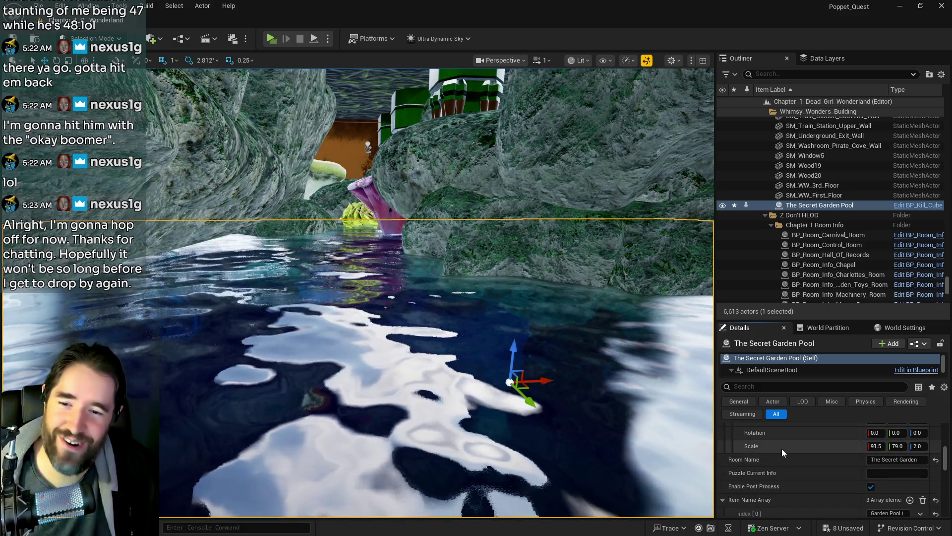
pyautogui.rightClick(783, 449)
pyautogui.click(801, 469)
pyautogui.scroll(4, 800, 457)
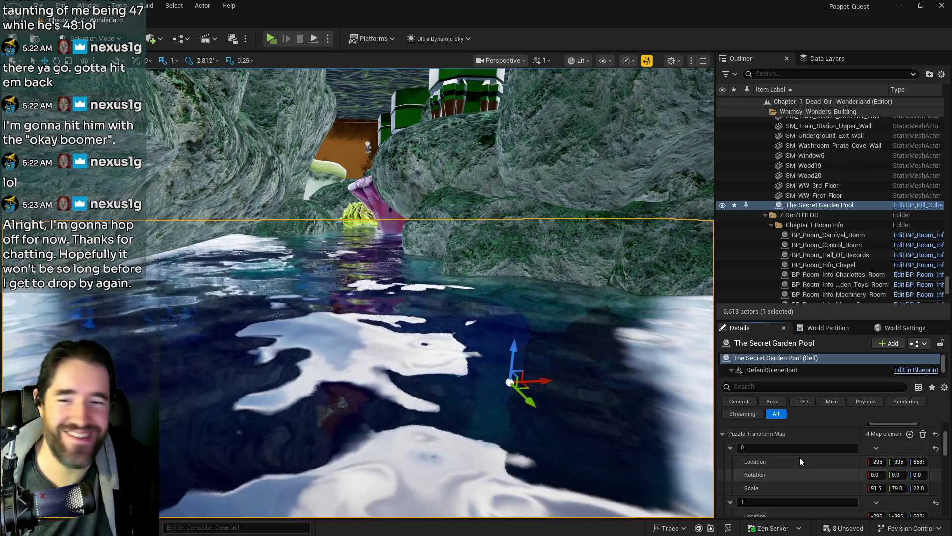
pyautogui.rightClick(796, 467)
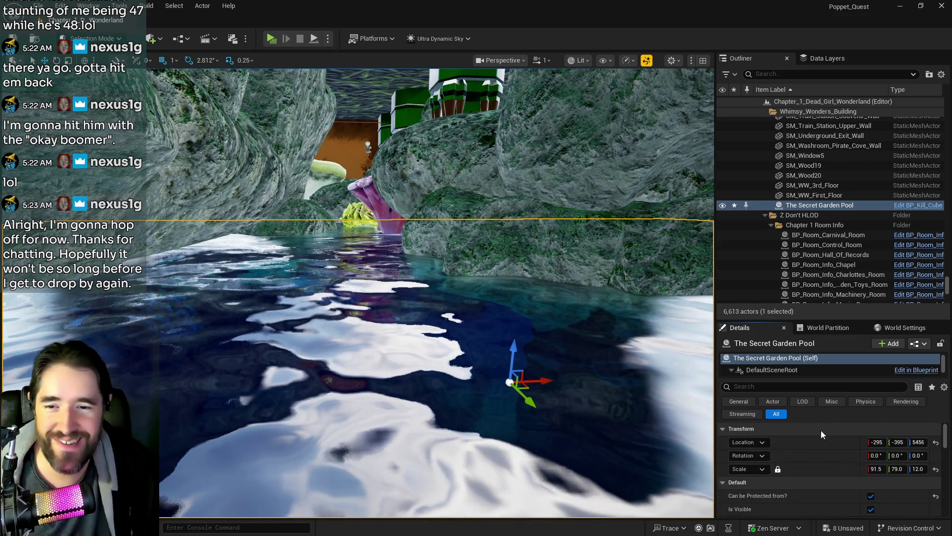
pyautogui.click(825, 424)
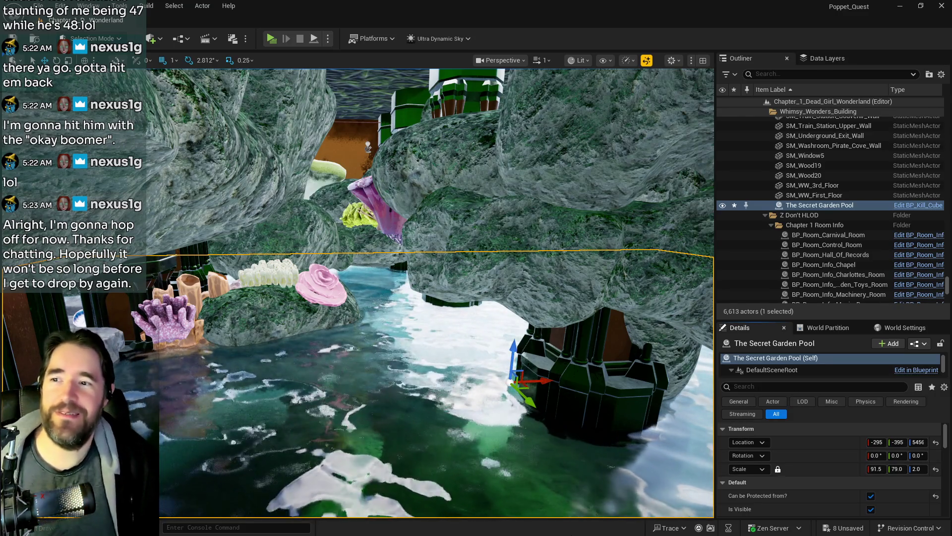
pyautogui.scroll(5, 184, 432)
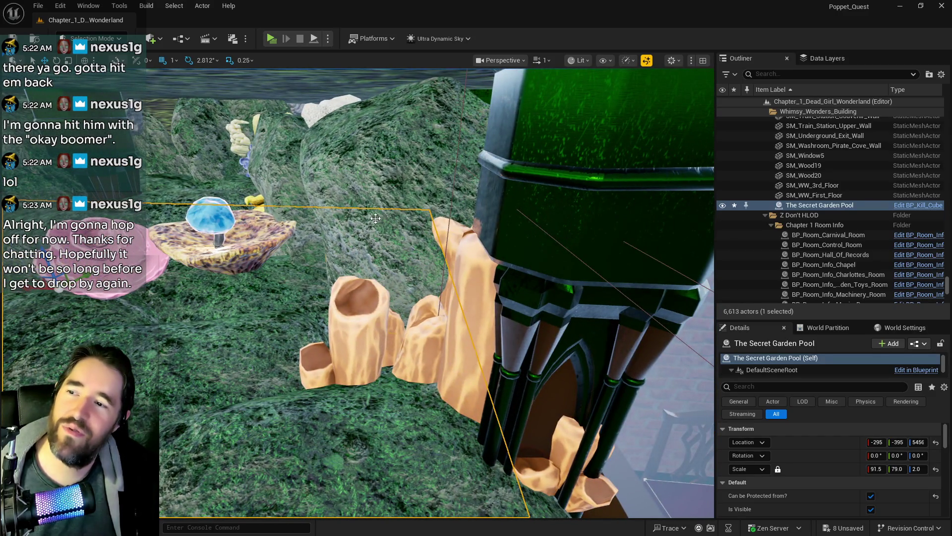
# - Nudge SM_Rock84 along X, then raise SM_Rock69 to about Z 6899
pyautogui.click(379, 208)
pyautogui.moveTo(358, 207); pyautogui.dragTo(217, 220)
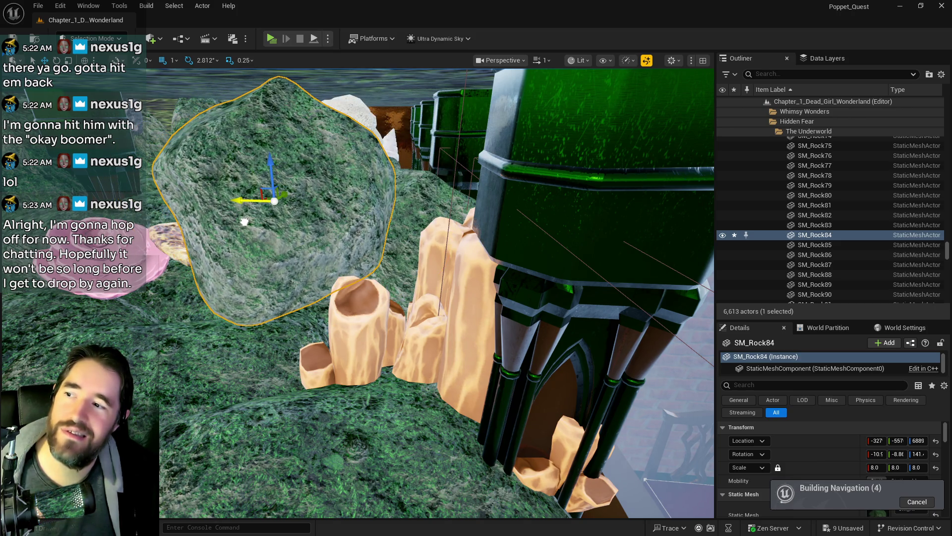
pyautogui.click(421, 207)
pyautogui.moveTo(421, 206)
pyautogui.mouseDown()
pyautogui.moveTo(421, 129)
pyautogui.moveTo(298, 248)
pyautogui.moveTo(237, 281)
pyautogui.moveTo(230, 258)
pyautogui.mouseUp()
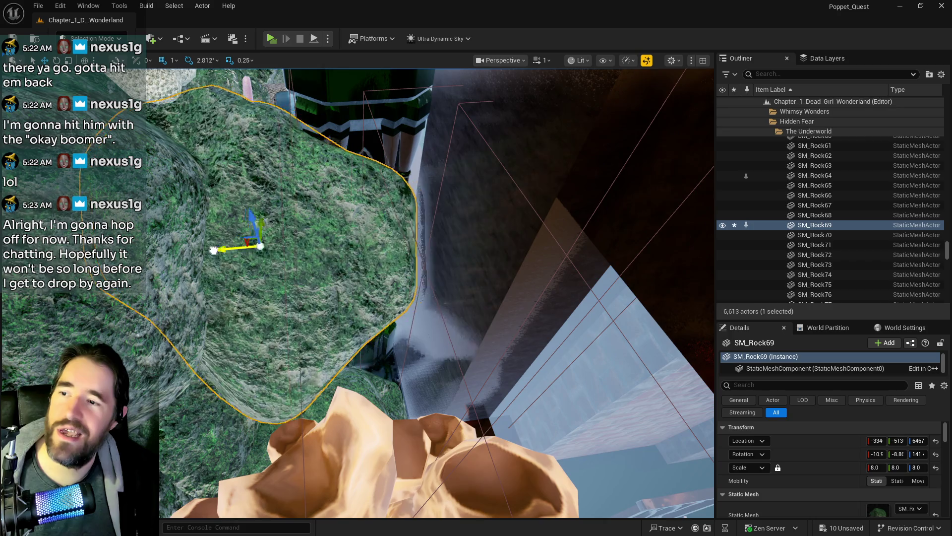
pyautogui.moveTo(340, 242)
pyautogui.mouseDown()
pyautogui.moveTo(278, 251)
pyautogui.moveTo(187, 207)
pyautogui.moveTo(538, 240)
pyautogui.moveTo(478, 260)
pyautogui.moveTo(493, 213)
pyautogui.moveTo(539, 366)
pyautogui.mouseUp()
pyautogui.moveTo(504, 475); pyautogui.dragTo(501, 442)
pyautogui.press('f')
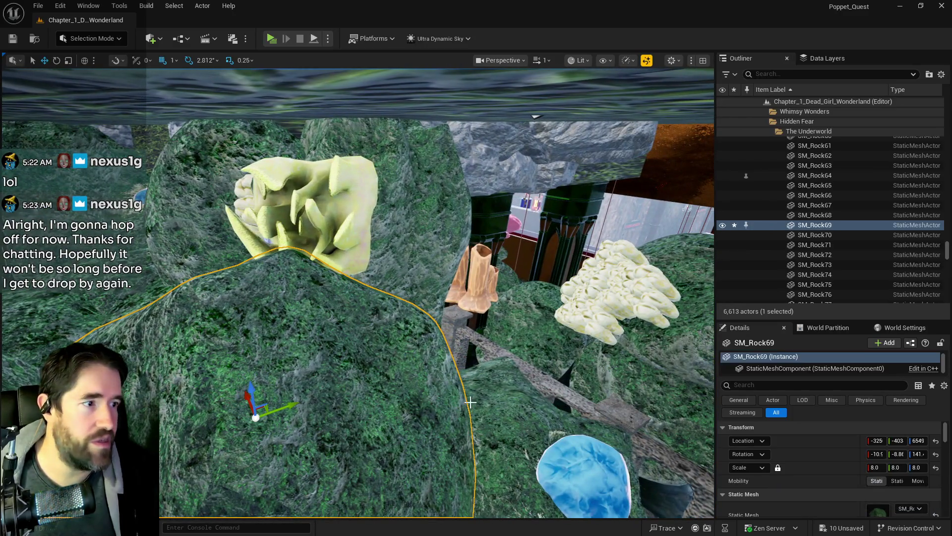
pyautogui.moveTo(252, 392)
pyautogui.mouseDown()
pyautogui.moveTo(261, 262)
pyautogui.moveTo(261, 270)
pyautogui.mouseUp()
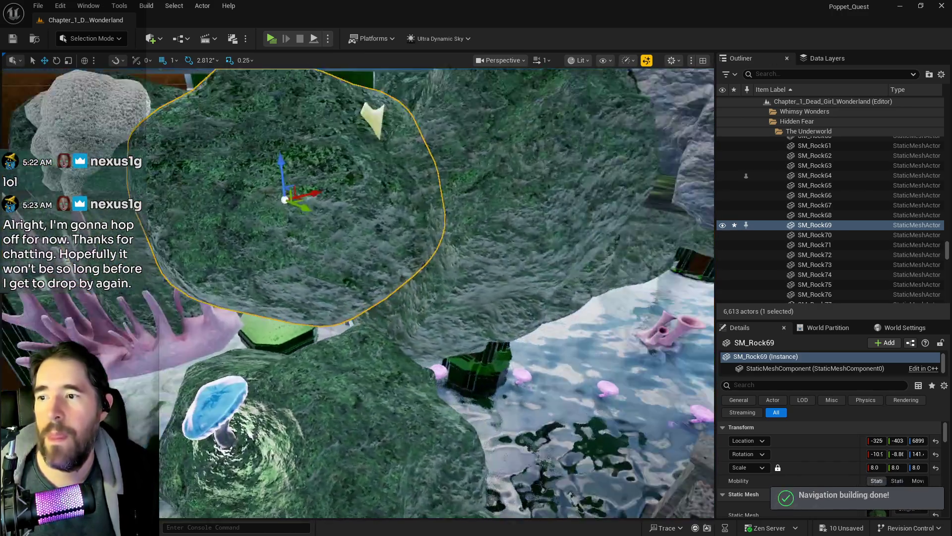
pyautogui.press('a')
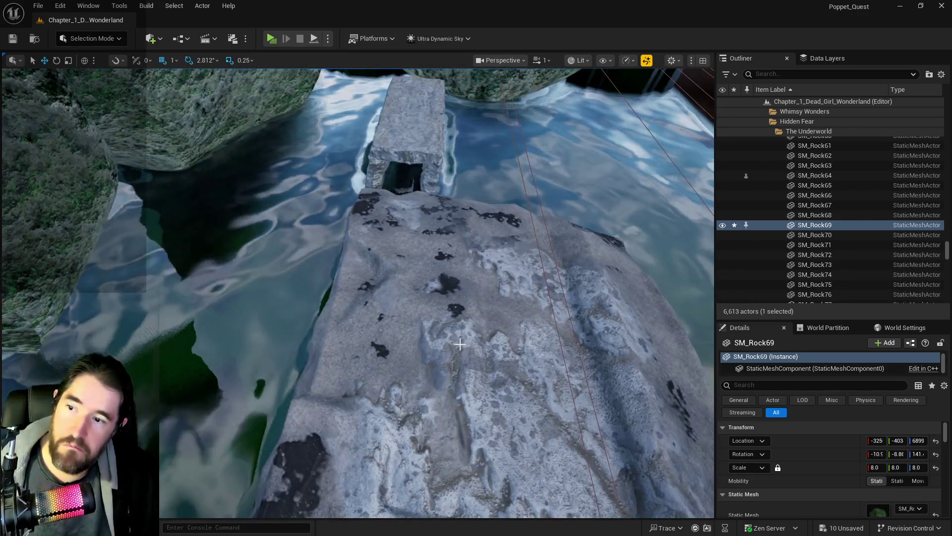
# - Duplicate SM_Bridge_B into SM_Bridge_B8 and delete the small SM_WallArchway_12x11
pyautogui.click(460, 344)
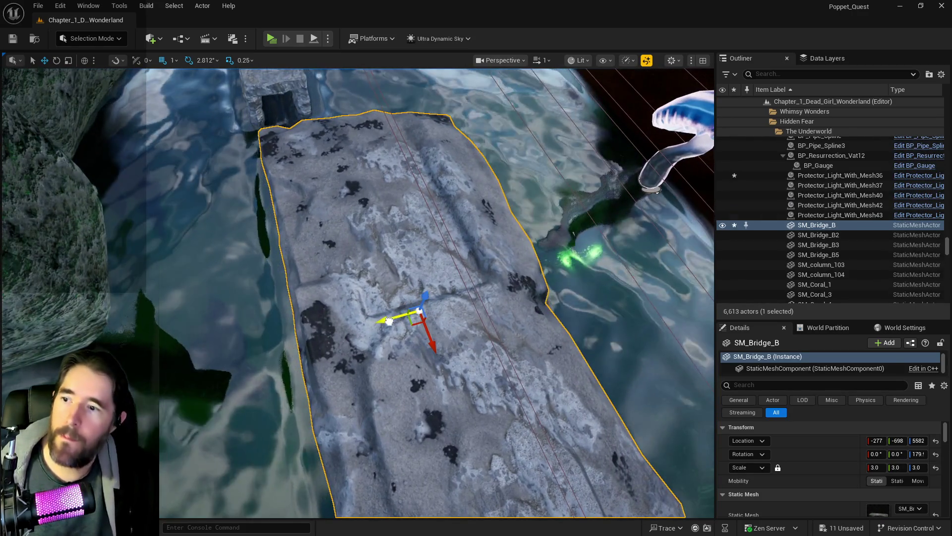
pyautogui.moveTo(389, 321)
pyautogui.mouseDown()
pyautogui.moveTo(215, 365)
pyautogui.moveTo(127, 362)
pyautogui.mouseUp()
pyautogui.moveTo(239, 345); pyautogui.dragTo(239, 346)
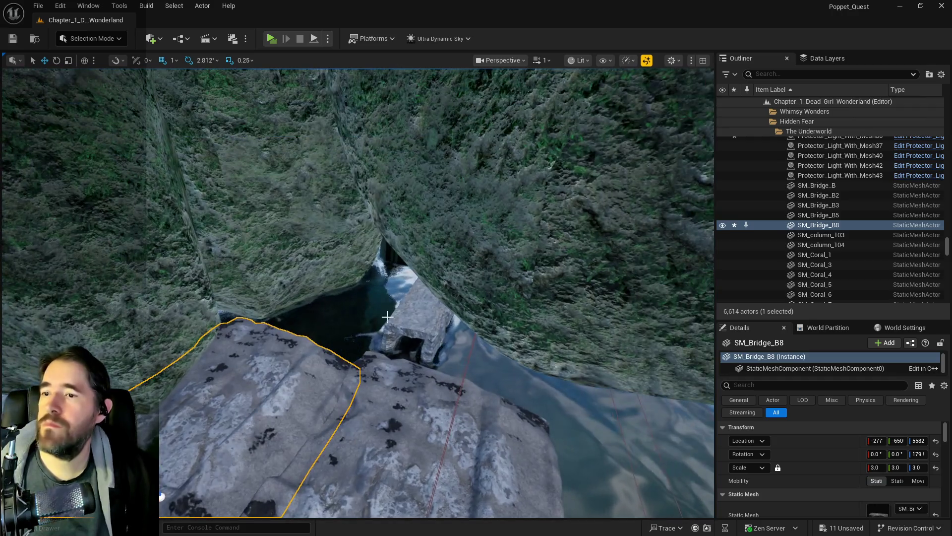
pyautogui.click(419, 325)
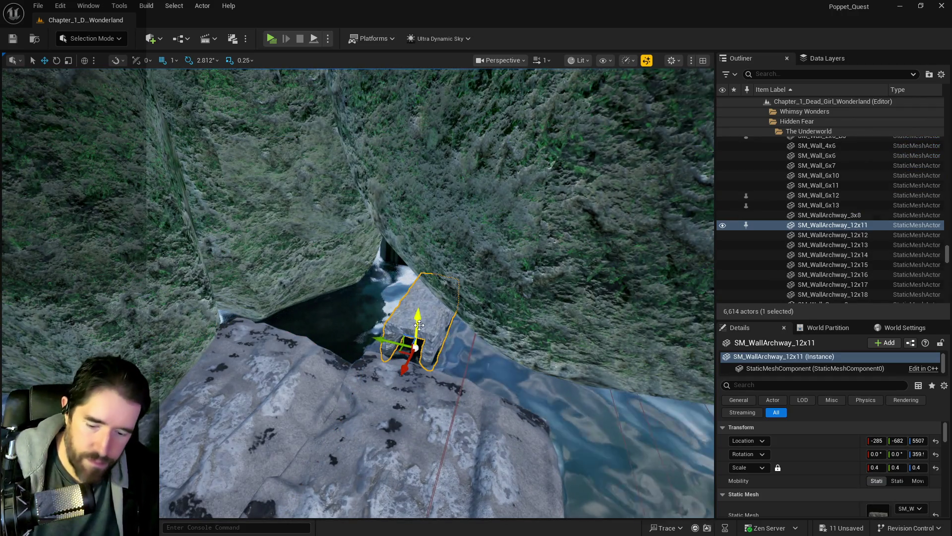
pyautogui.press('Delete')
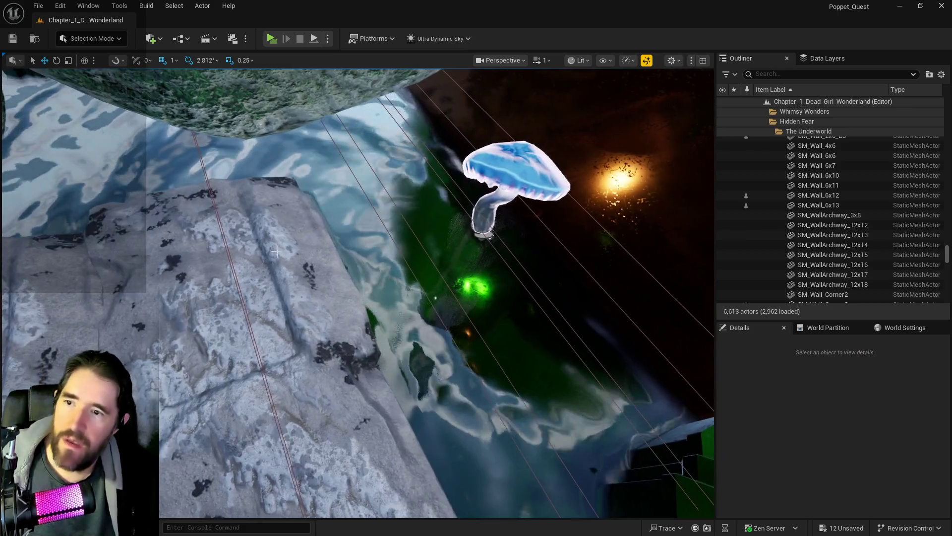
# - Shift mushroom light Protector_Light_With_Mesh37 along Y
pyautogui.click(470, 224)
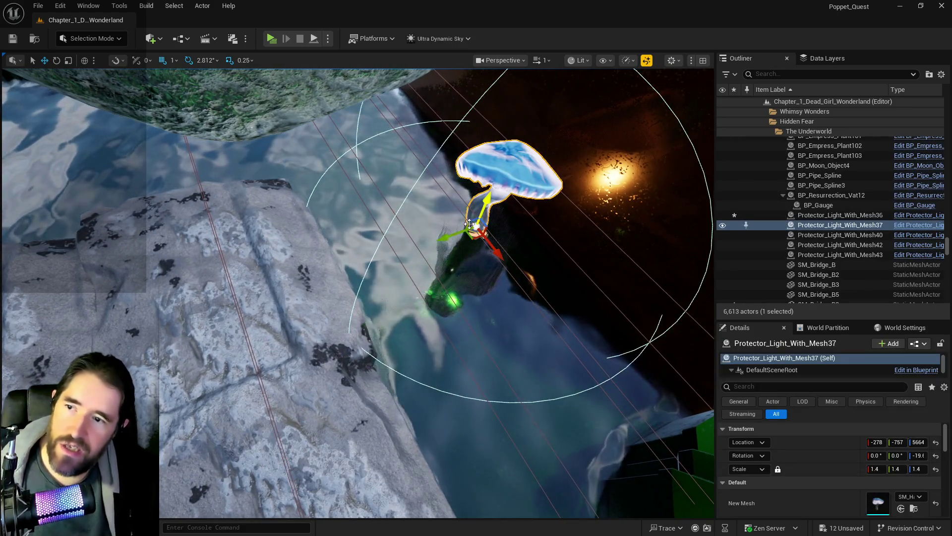
pyautogui.moveTo(448, 236); pyautogui.dragTo(426, 243)
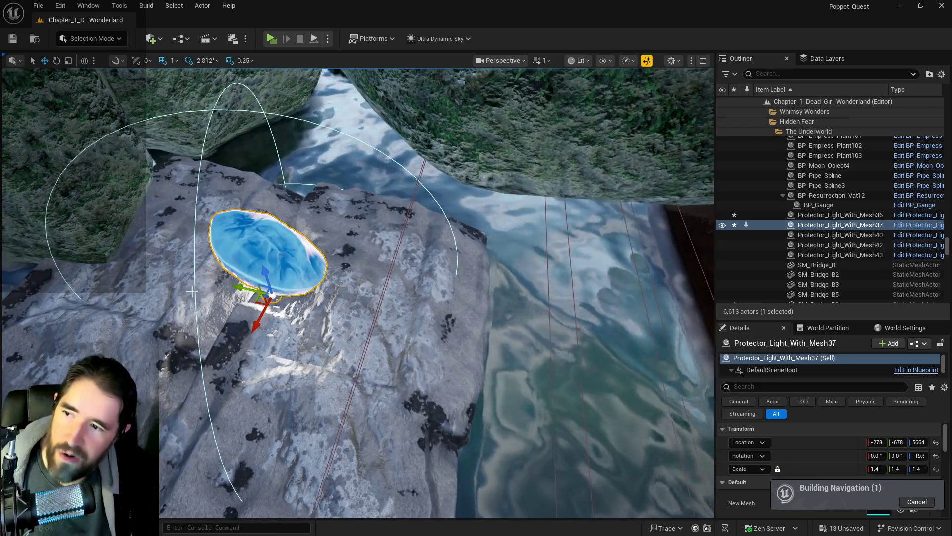
pyautogui.moveTo(192, 291); pyautogui.dragTo(433, 342)
# - Make a second bridge copy, SM_Bridge_B10, slid along Y
pyautogui.click(434, 341)
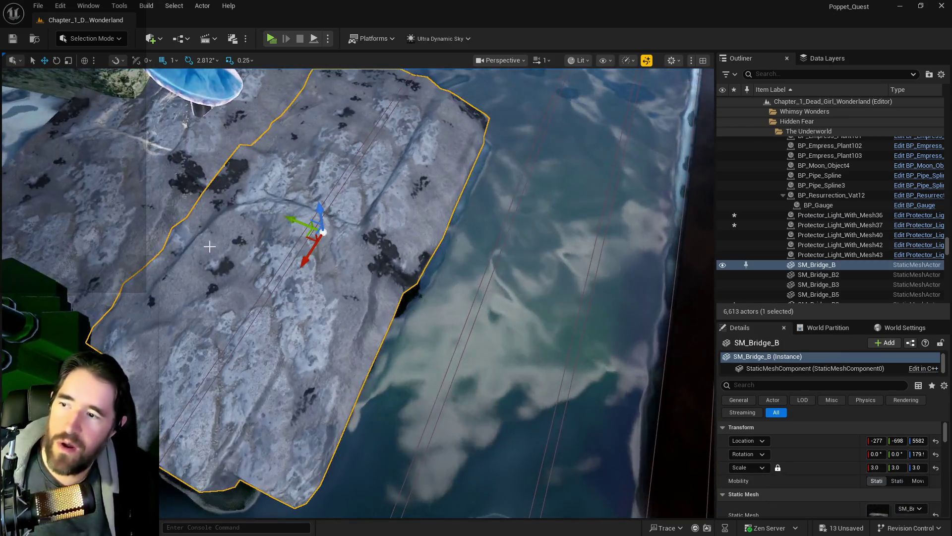
pyautogui.moveTo(295, 219)
pyautogui.keyDown('alt'); pyautogui.mouseDown()
pyautogui.moveTo(506, 293)
pyautogui.moveTo(489, 282)
pyautogui.moveTo(523, 316)
pyautogui.moveTo(496, 308)
pyautogui.moveTo(386, 342)
pyautogui.moveTo(414, 380)
pyautogui.moveTo(356, 398)
pyautogui.mouseUp(); pyautogui.keyUp('alt')
pyautogui.click(409, 385)
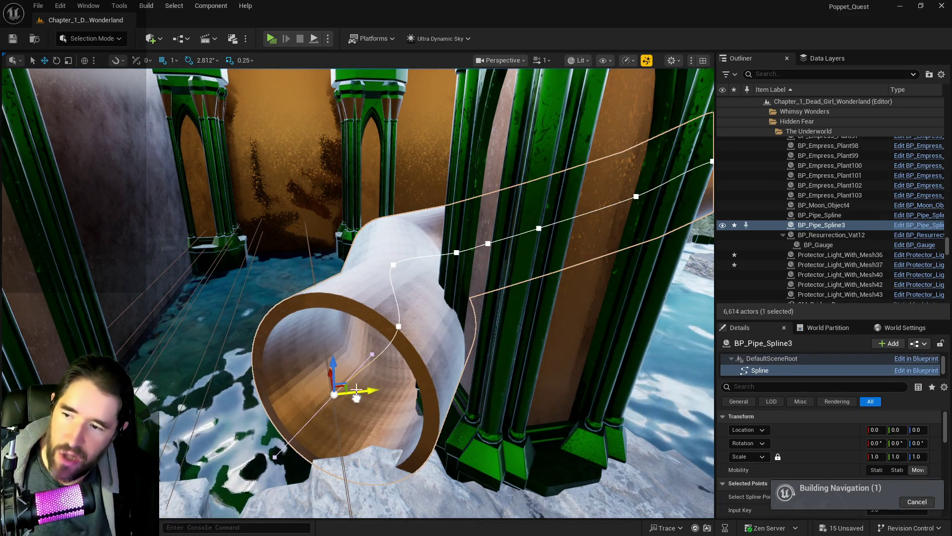
# - Drag BP_Pipe_Spline3's end spline point to reshape its opening, then launch a play-test preview
pyautogui.moveTo(405, 324)
pyautogui.mouseDown()
pyautogui.moveTo(348, 339)
pyautogui.moveTo(348, 354)
pyautogui.mouseUp()
pyautogui.click(384, 304)
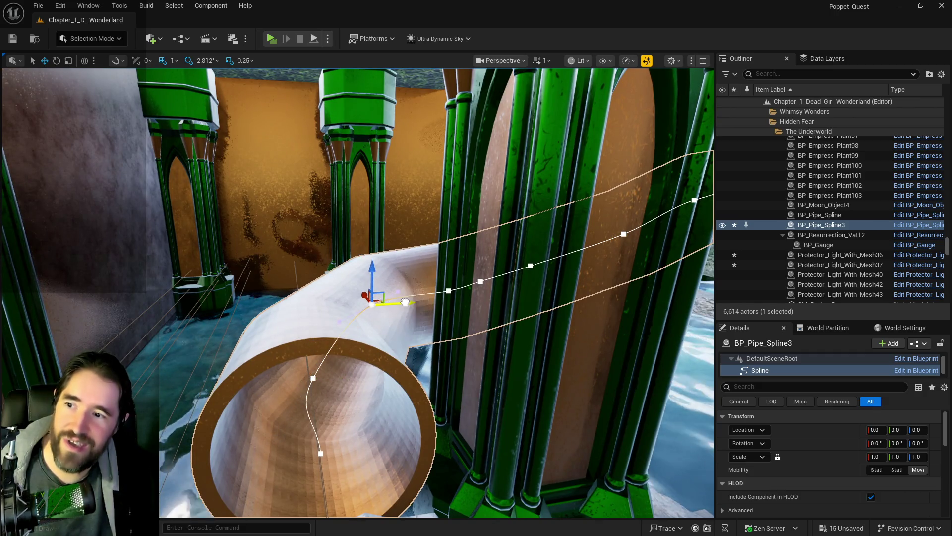
pyautogui.moveTo(381, 303)
pyautogui.mouseDown()
pyautogui.moveTo(381, 317)
pyautogui.moveTo(347, 338)
pyautogui.moveTo(357, 337)
pyautogui.moveTo(347, 300)
pyautogui.moveTo(297, 259)
pyautogui.mouseUp()
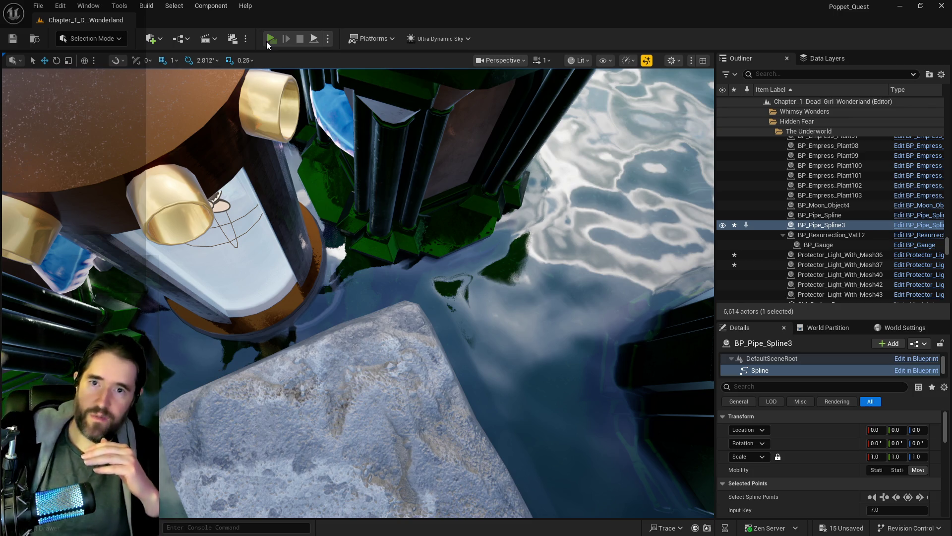
pyautogui.click(266, 41)
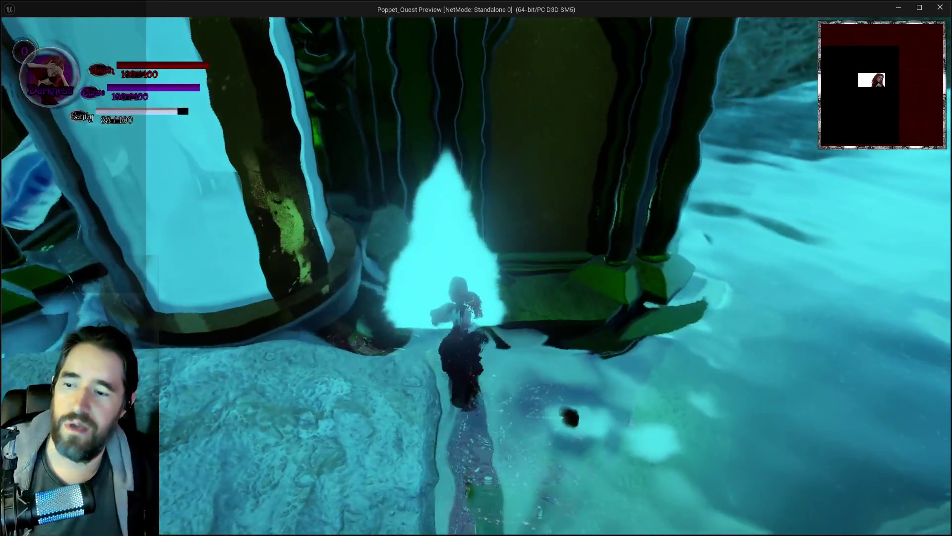
# - Choose the red character card from the in-game card menu and resume play
pyautogui.press('Escape')
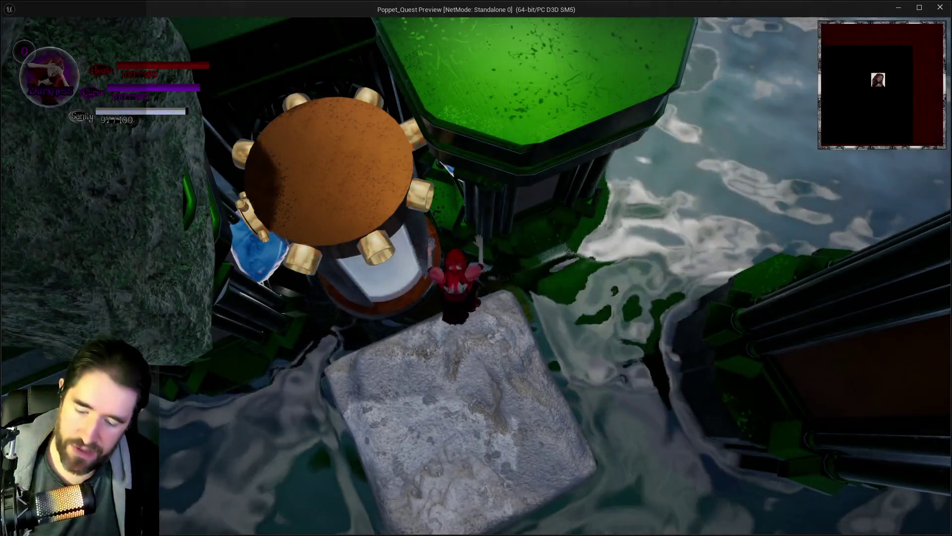
pyautogui.press('Tab')
pyautogui.click(305, 492)
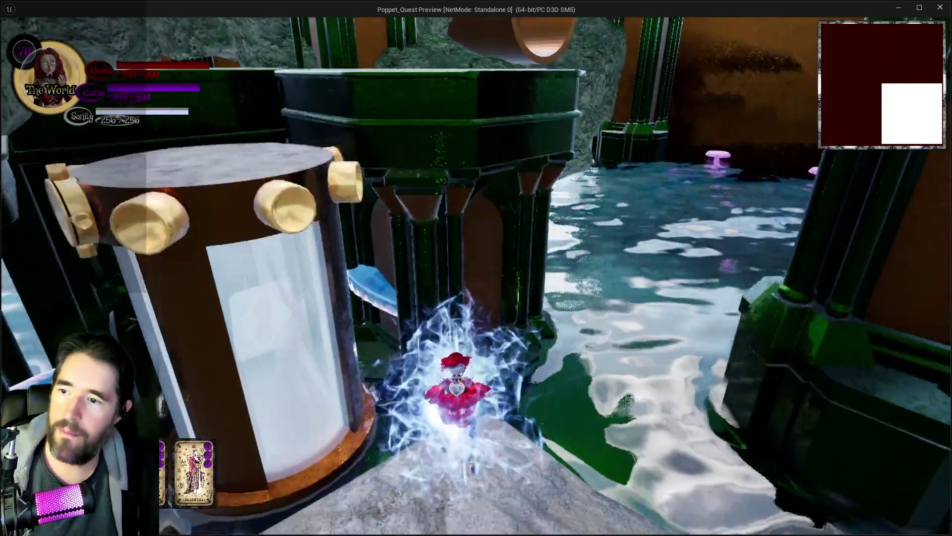
# - Run, jump and glide the character across the water and rocks toward the copper pipe
pyautogui.press('w')
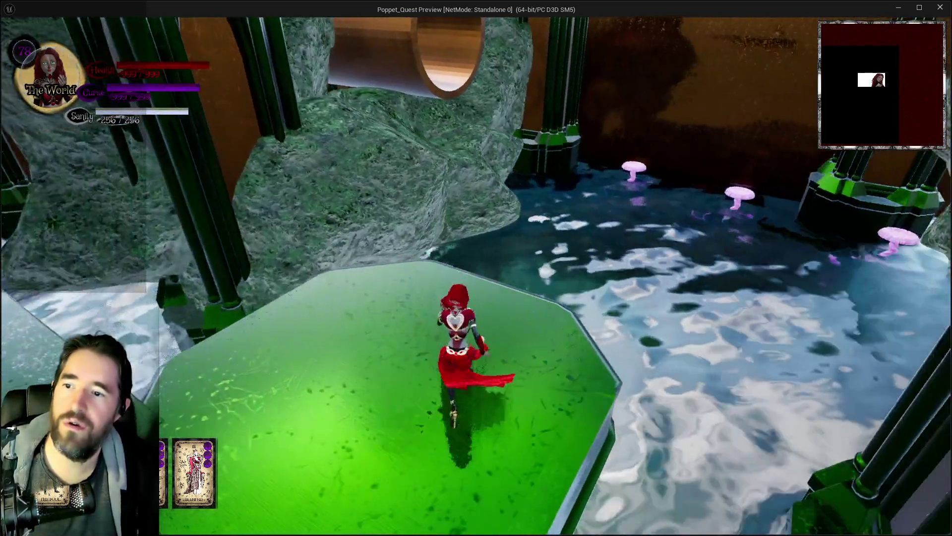
pyautogui.press('w')
pyautogui.press('space')
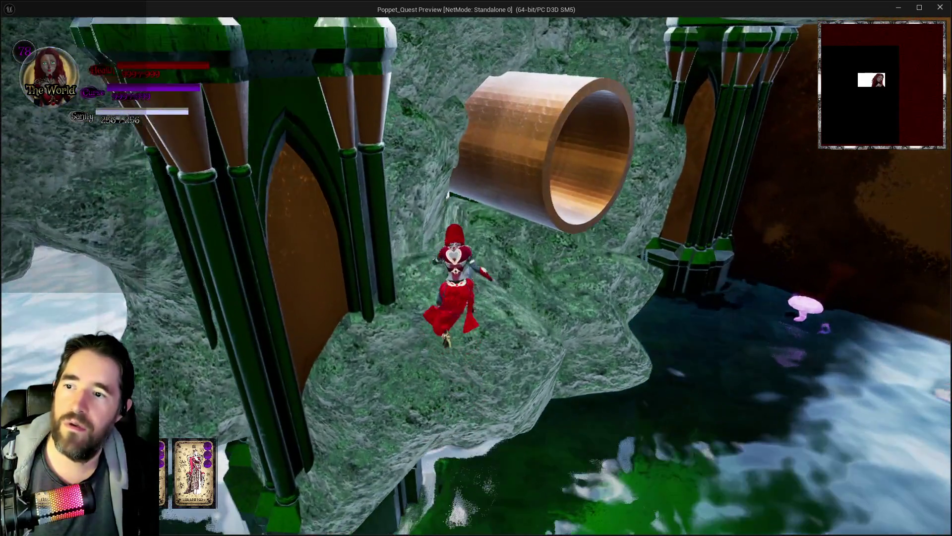
pyautogui.press('space')
pyautogui.press('space')
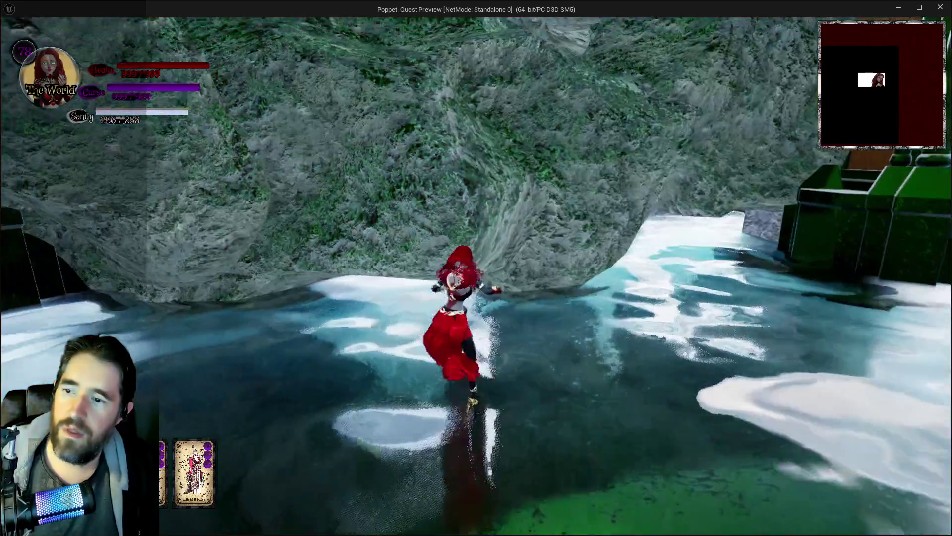
pyautogui.press('space')
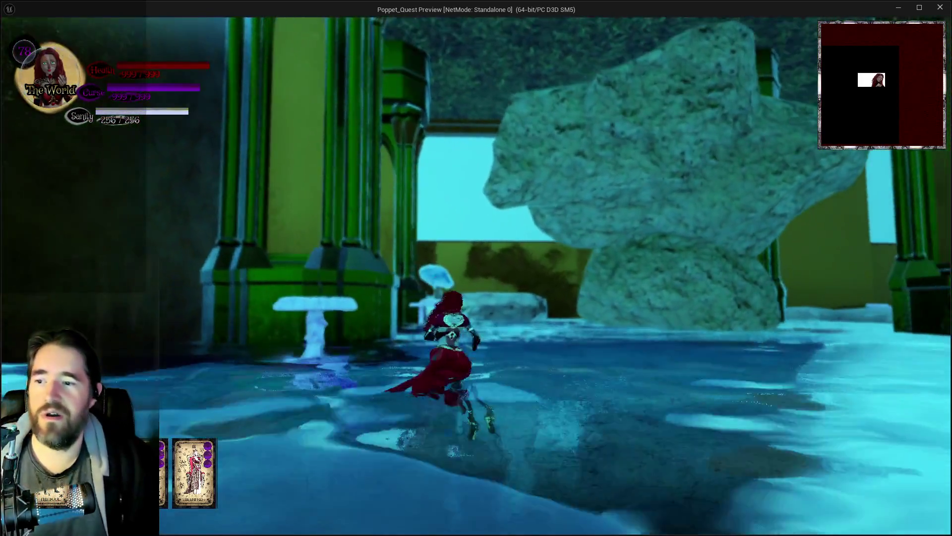
pyautogui.press('w')
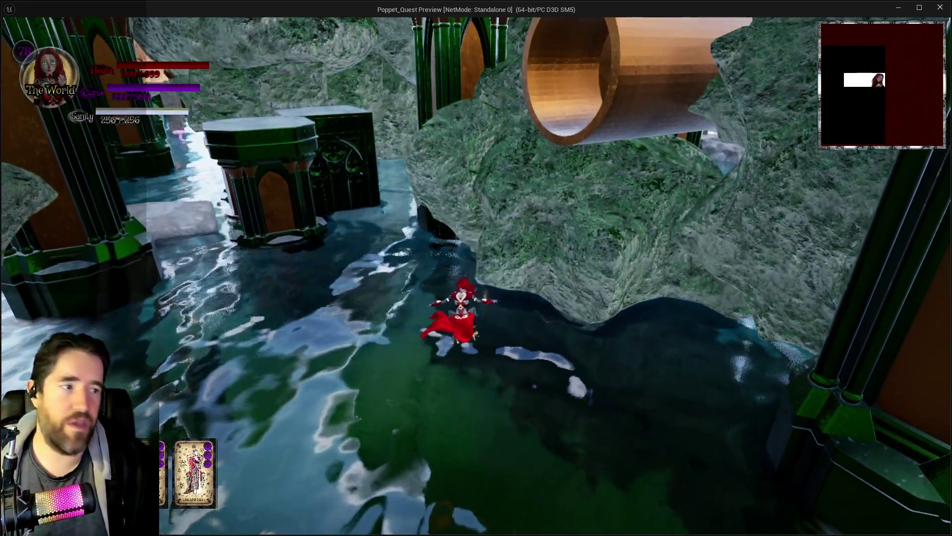
pyautogui.press('space')
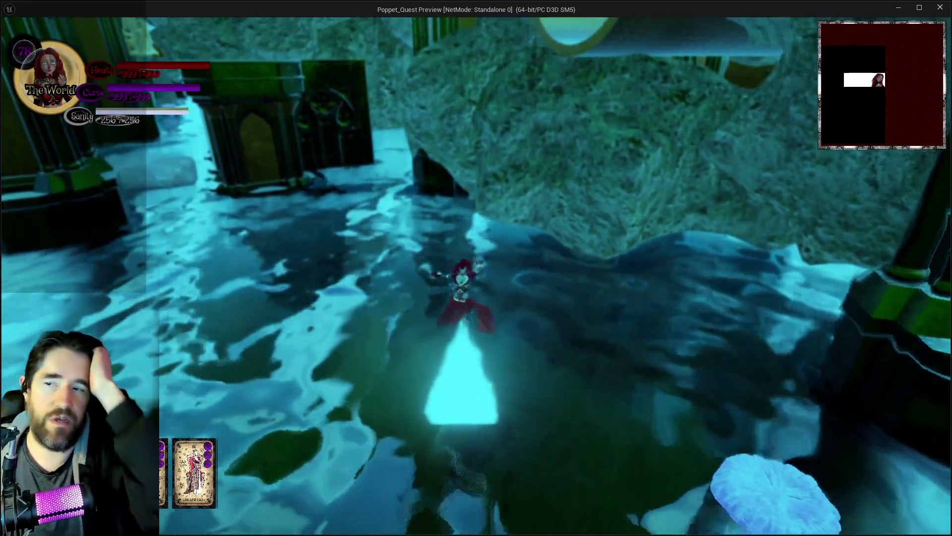
pyautogui.press('w')
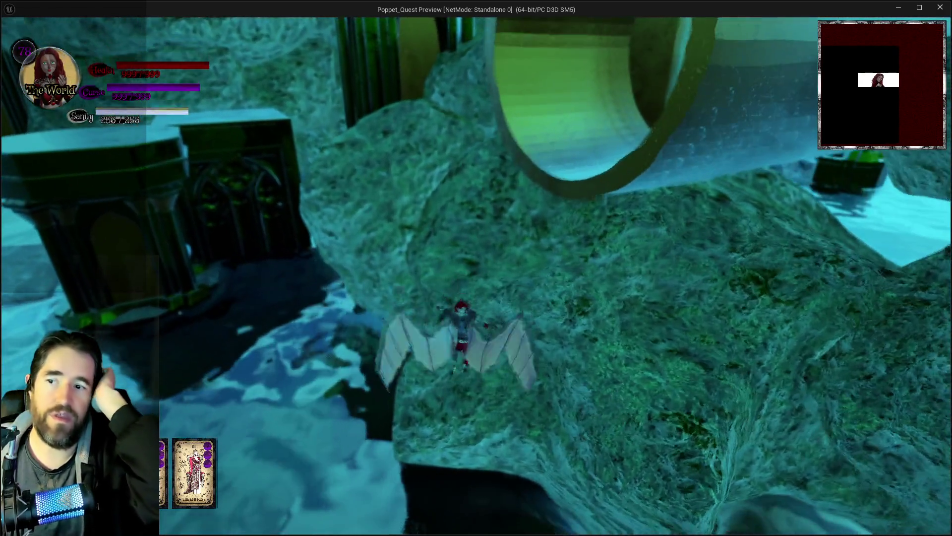
pyautogui.press('space')
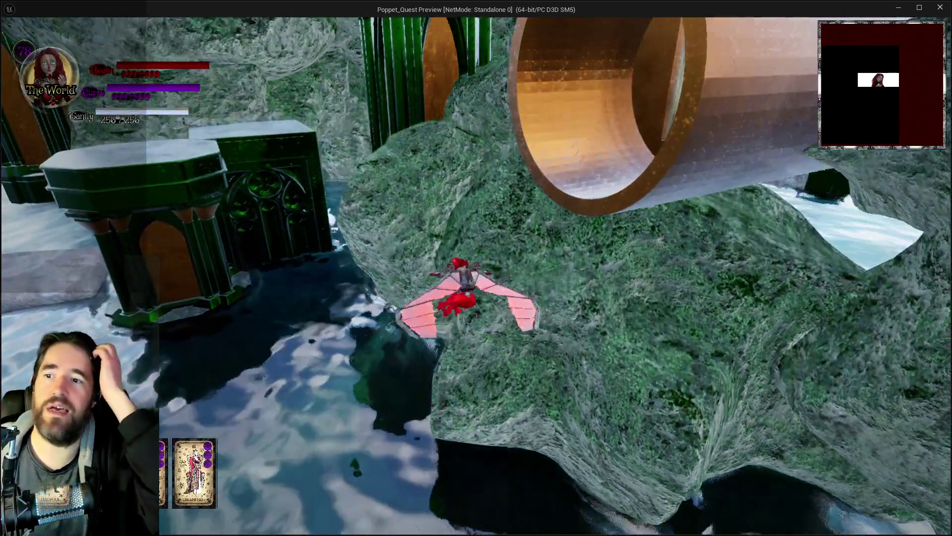
# - Walk into the tube, collect The Moon tarot card and close the tarot menu
pyautogui.press('w')
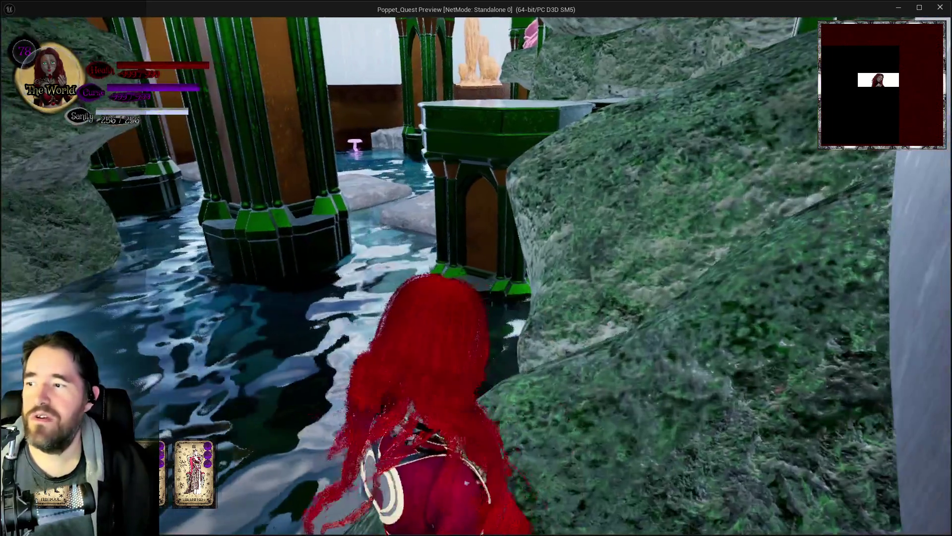
pyautogui.press('w')
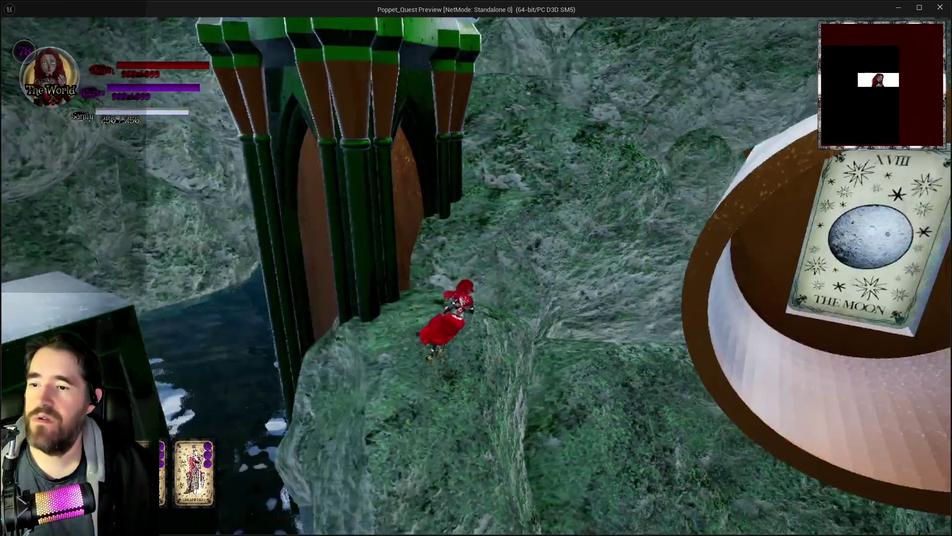
pyautogui.press('w')
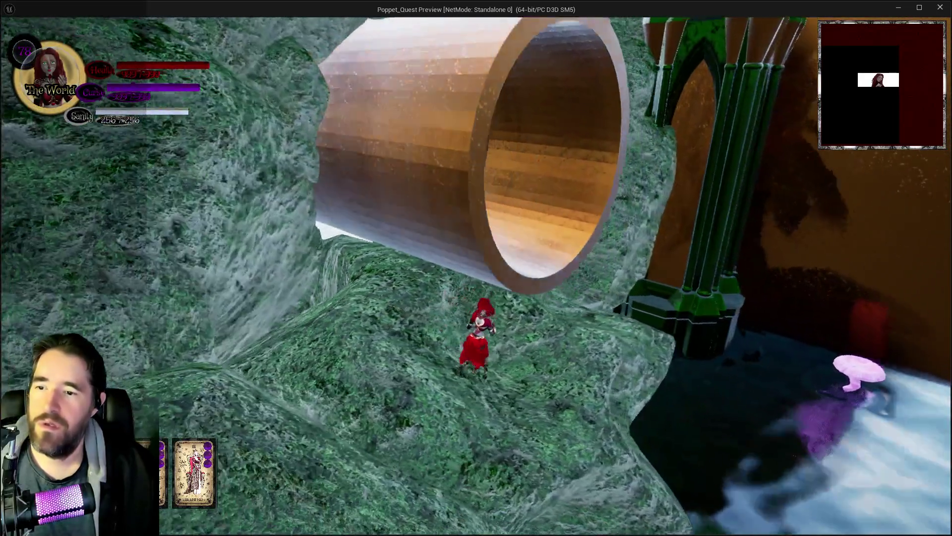
pyautogui.press('w')
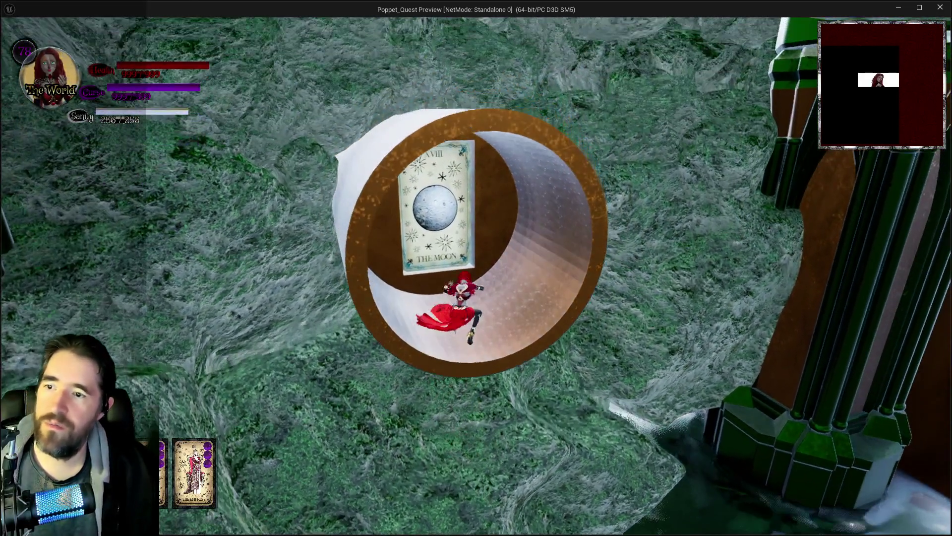
pyautogui.press('Escape')
pyautogui.click(548, 491)
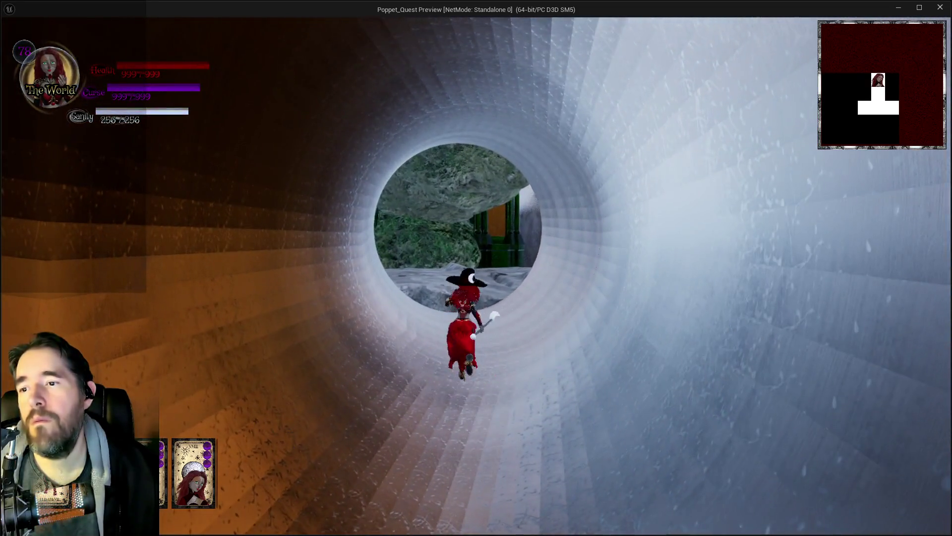
# - Run the character toward the pipes and blue mushroom, then return to the Unreal Editor
pyautogui.press('w')
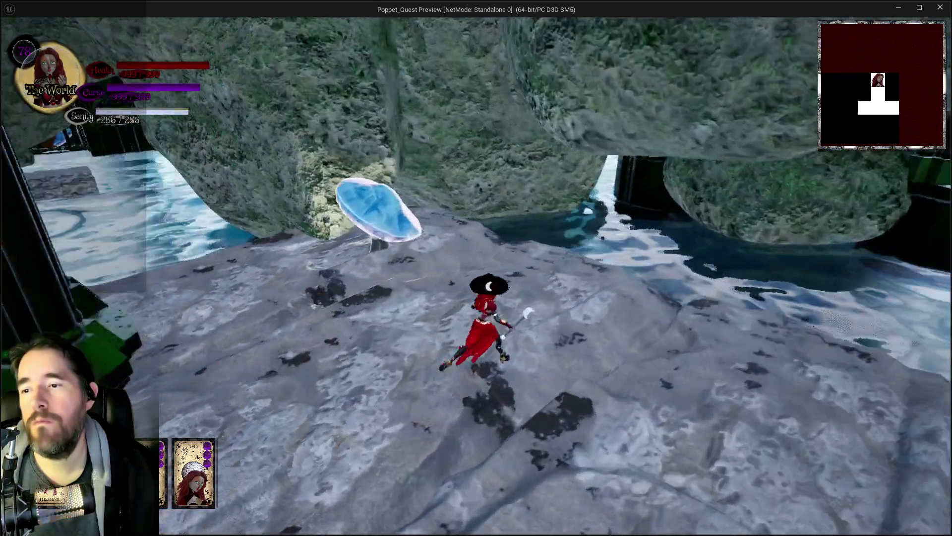
pyautogui.press('w')
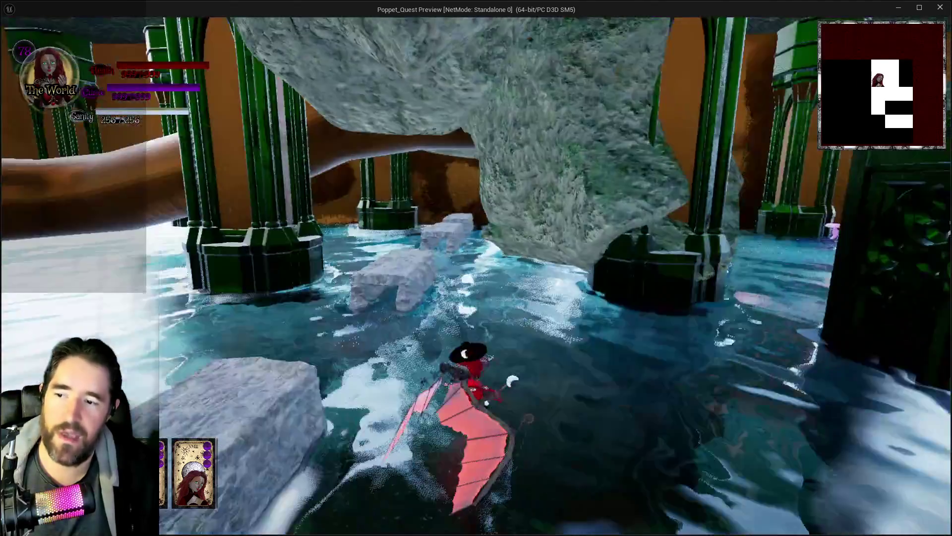
pyautogui.hotkey('alt', 'Tab')
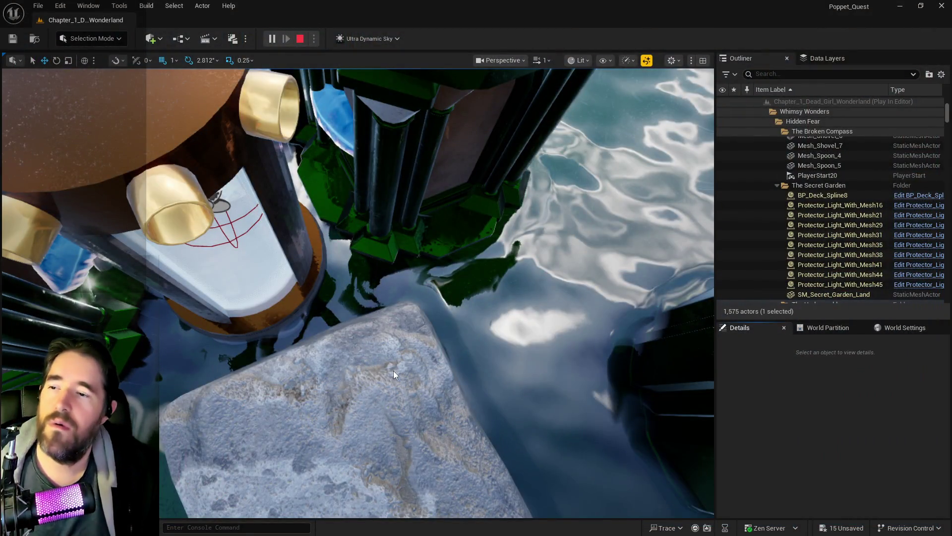
# - Stop the play-test, frame BP_Pipe_Spline3 near the green pillars, and bring up the Quick Add actor list
pyautogui.press('Escape')
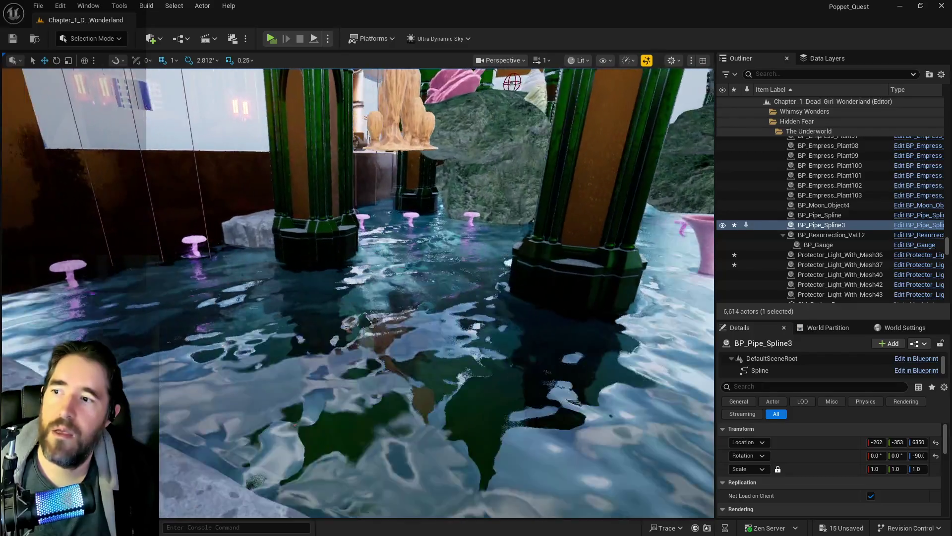
pyautogui.press('f')
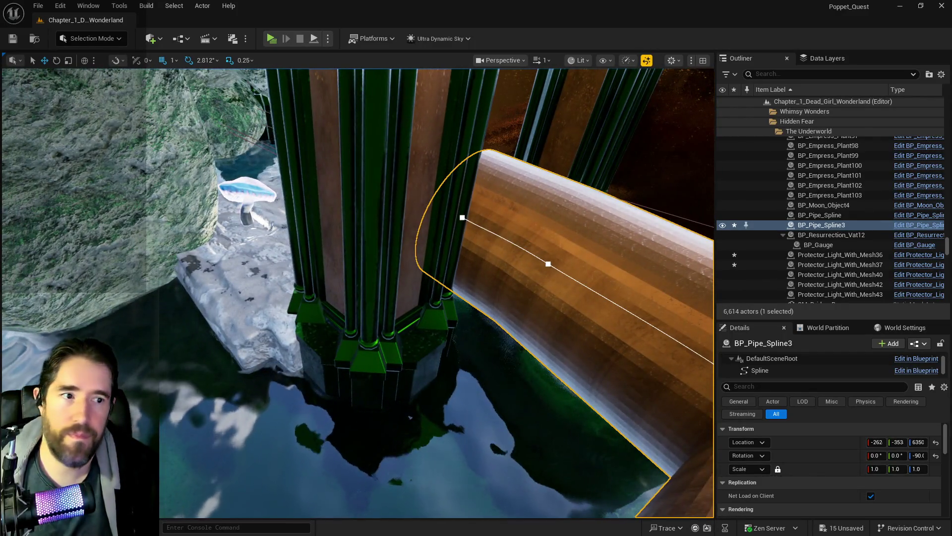
pyautogui.moveTo(644, 252); pyautogui.dragTo(186, 160)
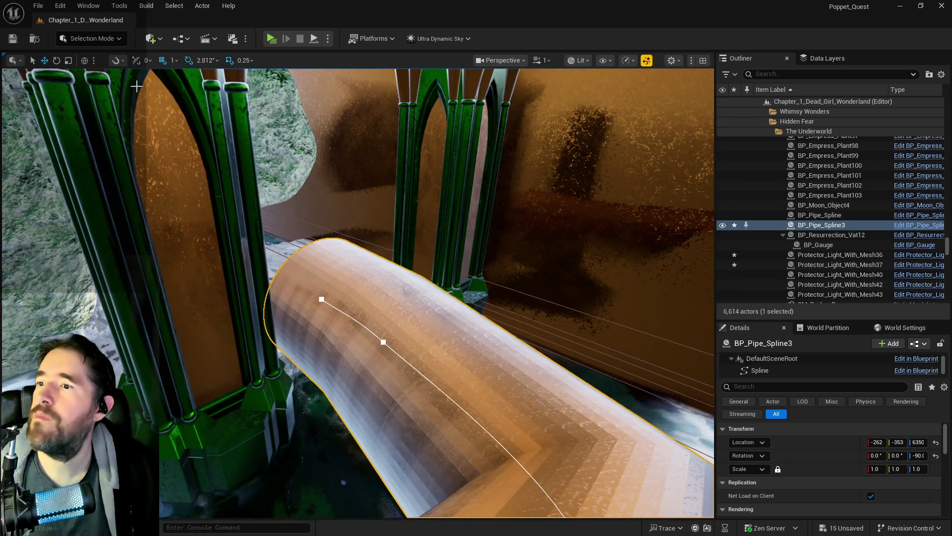
pyautogui.click(151, 38)
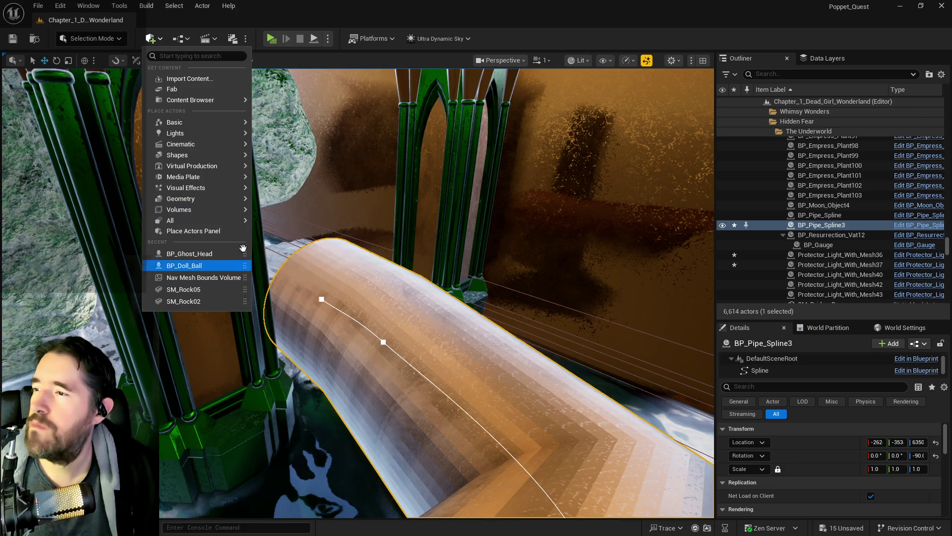
# - Place a Box brush from Quick Add Geometry, undo it once, and place it again near the pipe
pyautogui.moveTo(225, 199)
pyautogui.moveTo(299, 204)
pyautogui.mouseDown()
pyautogui.moveTo(319, 181)
pyautogui.moveTo(337, 203)
pyautogui.mouseUp()
pyautogui.click(60, 5)
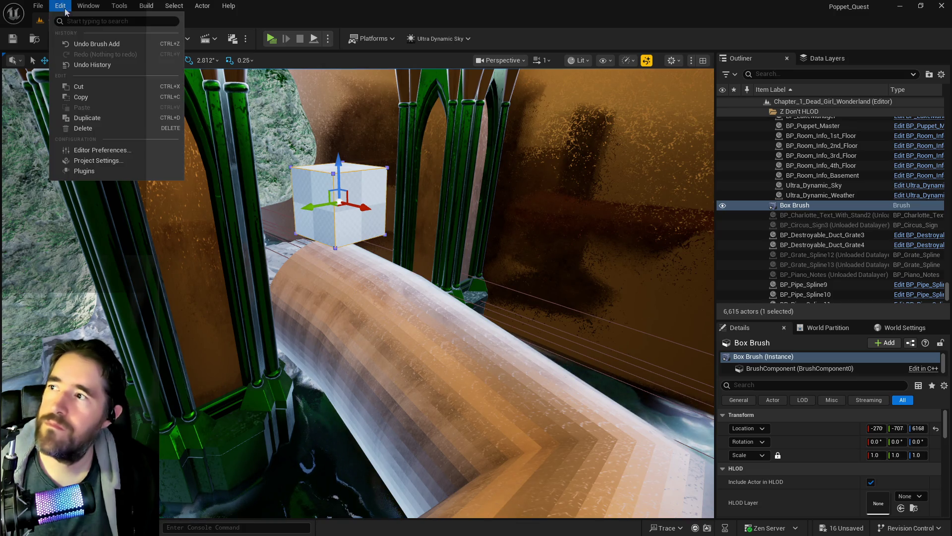
pyautogui.click(86, 44)
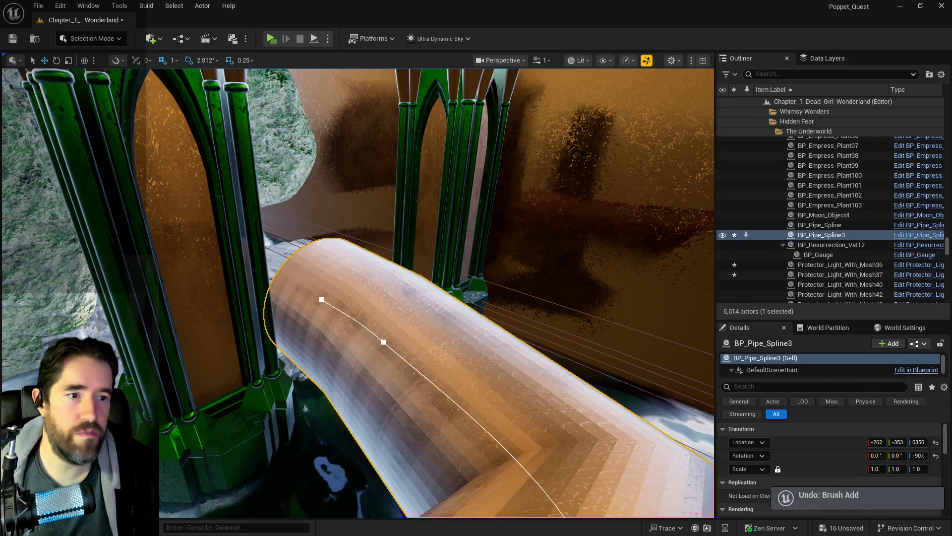
pyautogui.click(160, 39)
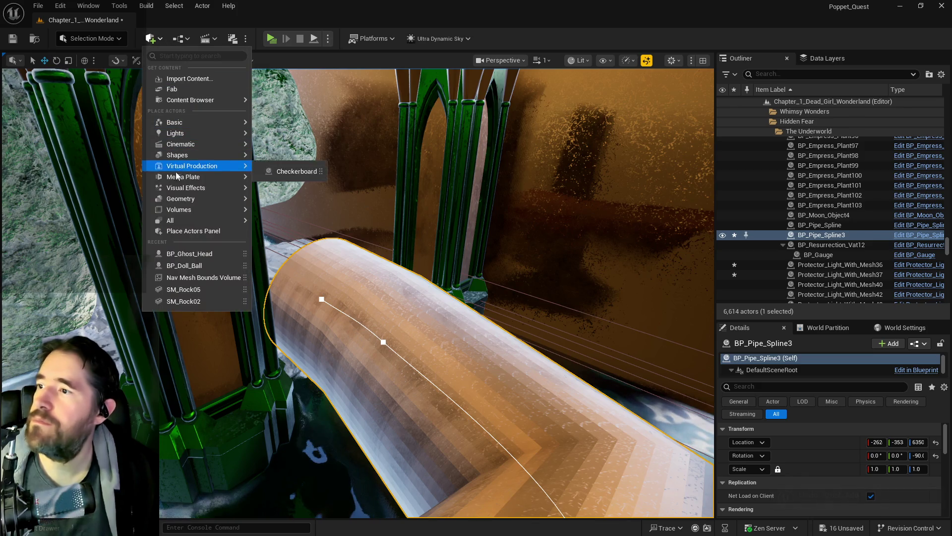
pyautogui.moveTo(208, 199)
pyautogui.moveTo(277, 203)
pyautogui.mouseDown()
pyautogui.moveTo(367, 238)
pyautogui.moveTo(308, 245)
pyautogui.moveTo(293, 188)
pyautogui.mouseUp()
# - Lower the box brush and scale it into a 5 × 5.5 × 2 floor slab
pyautogui.moveTo(419, 219); pyautogui.dragTo(372, 138)
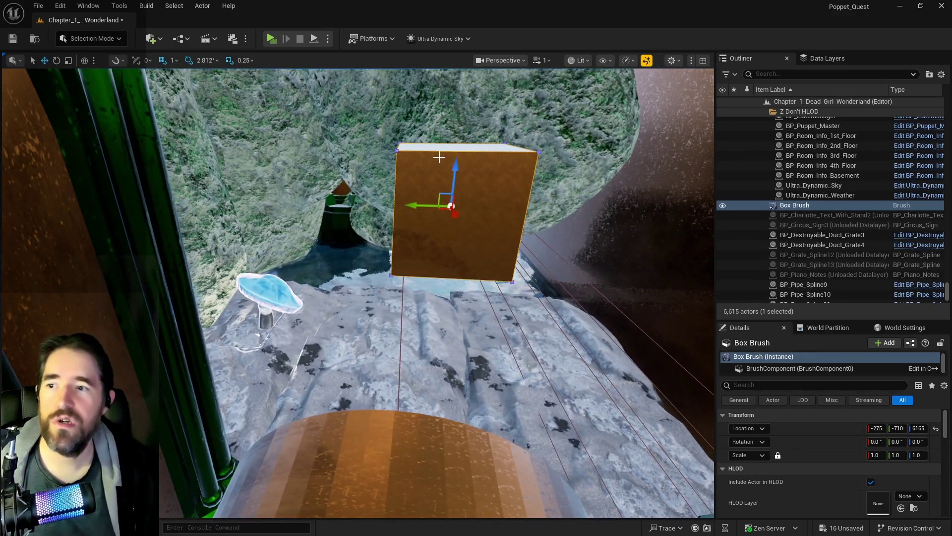
pyautogui.moveTo(454, 168); pyautogui.dragTo(447, 407)
pyautogui.moveTo(417, 247); pyautogui.dragTo(468, 335)
pyautogui.press('r')
pyautogui.moveTo(383, 382); pyautogui.dragTo(367, 323)
pyautogui.moveTo(400, 296)
pyautogui.mouseDown()
pyautogui.moveTo(415, 303)
pyautogui.moveTo(409, 297)
pyautogui.moveTo(440, 292)
pyautogui.moveTo(443, 281)
pyautogui.moveTo(434, 283)
pyautogui.mouseUp()
pyautogui.press('w')
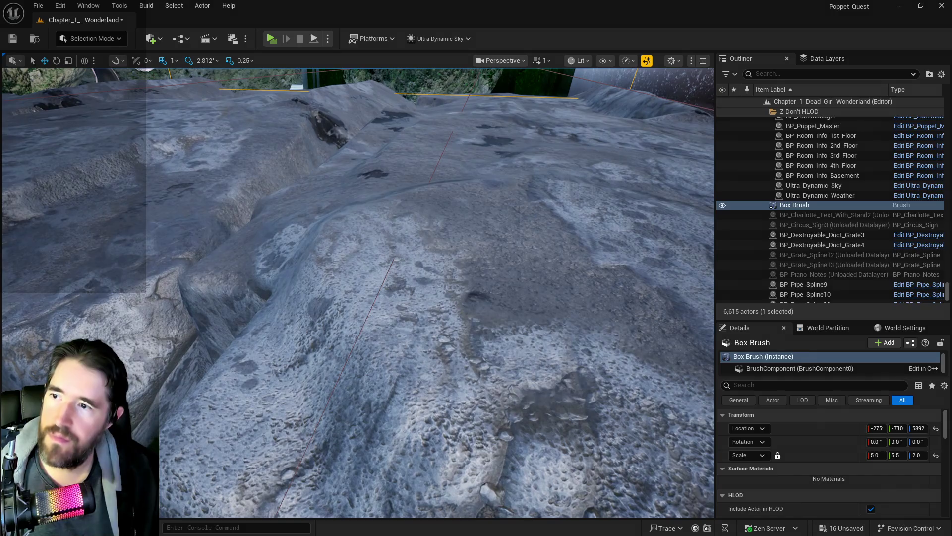
# - Drop SM_Bridge_B10, SM_Bridge_B, SM_Bridge_B8 and the mushroom light onto the floor with End
pyautogui.click(603, 202)
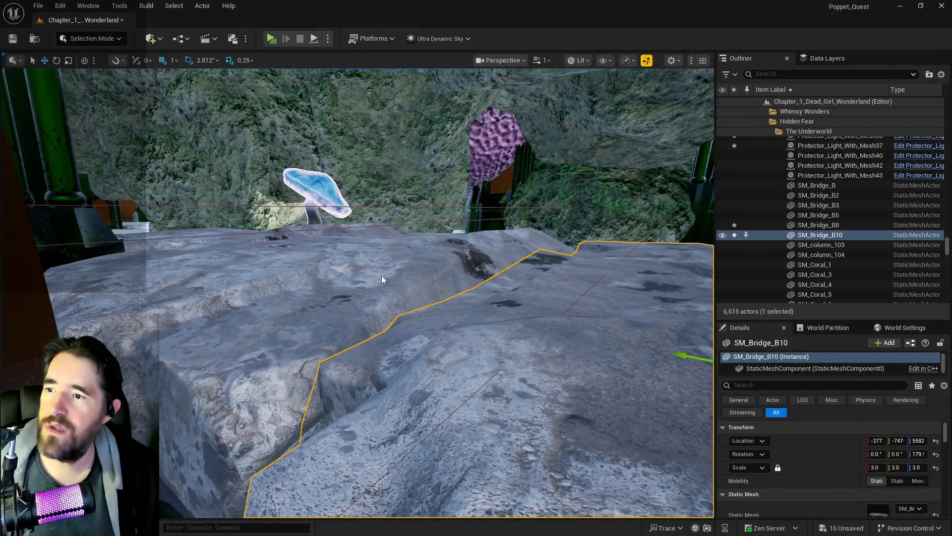
pyautogui.keyDown('ctrl'); pyautogui.click(265, 258); pyautogui.keyUp('ctrl')
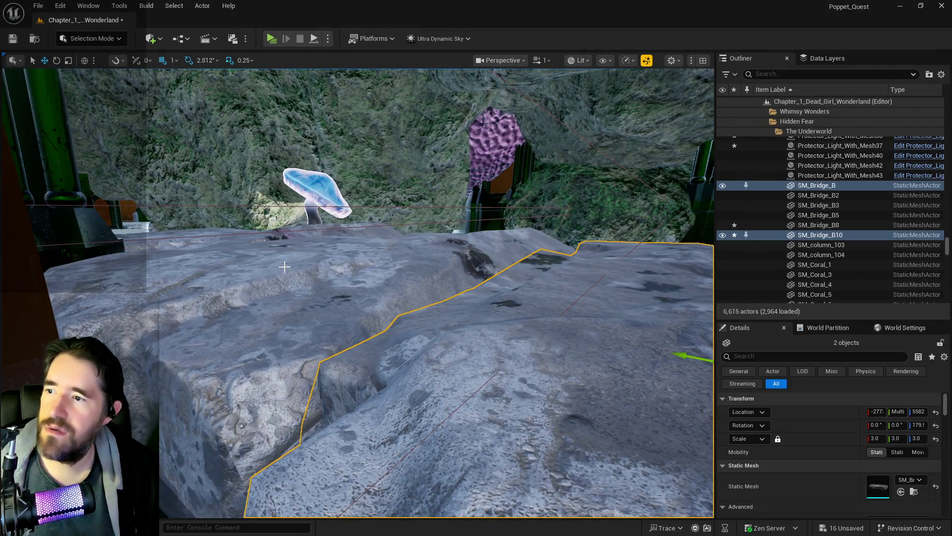
pyautogui.keyDown('ctrl'); pyautogui.click(226, 244); pyautogui.keyUp('ctrl')
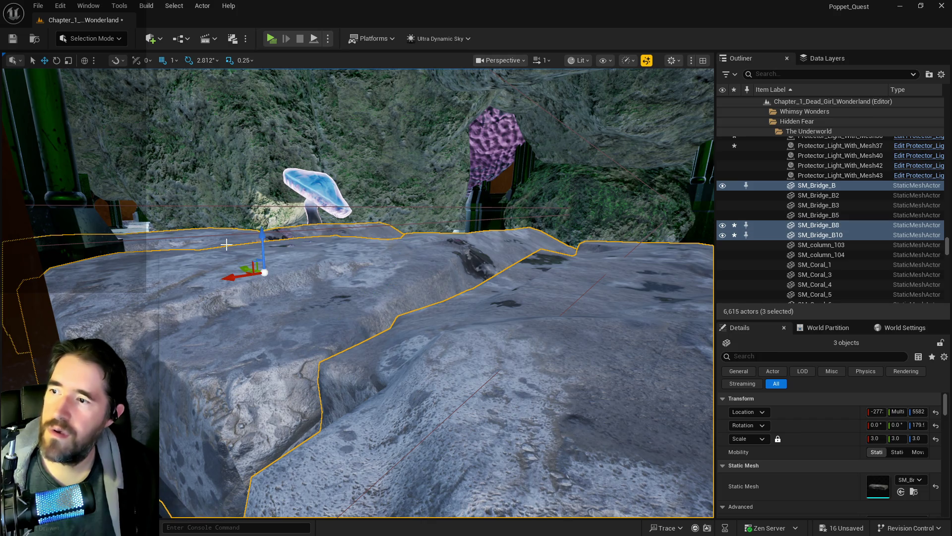
pyautogui.keyDown('ctrl'); pyautogui.click(318, 197); pyautogui.keyUp('ctrl')
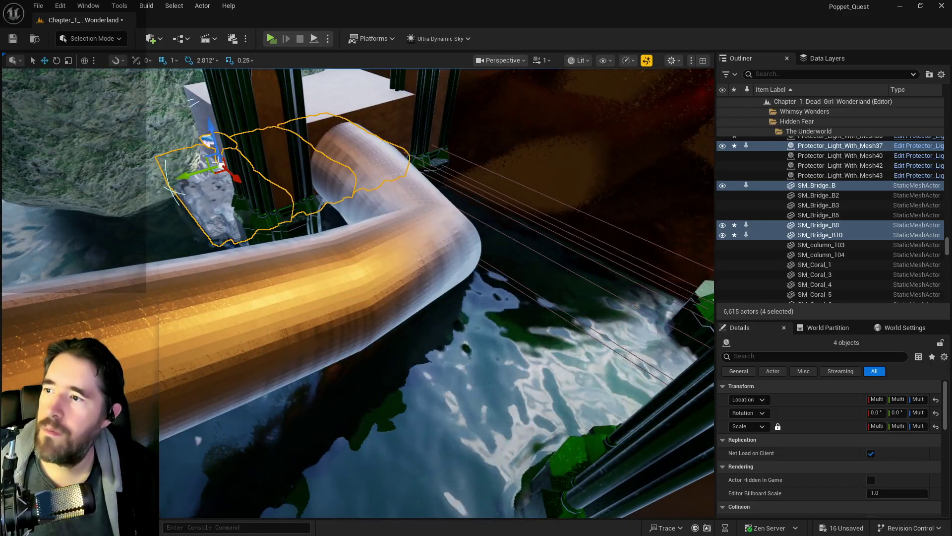
pyautogui.press('End')
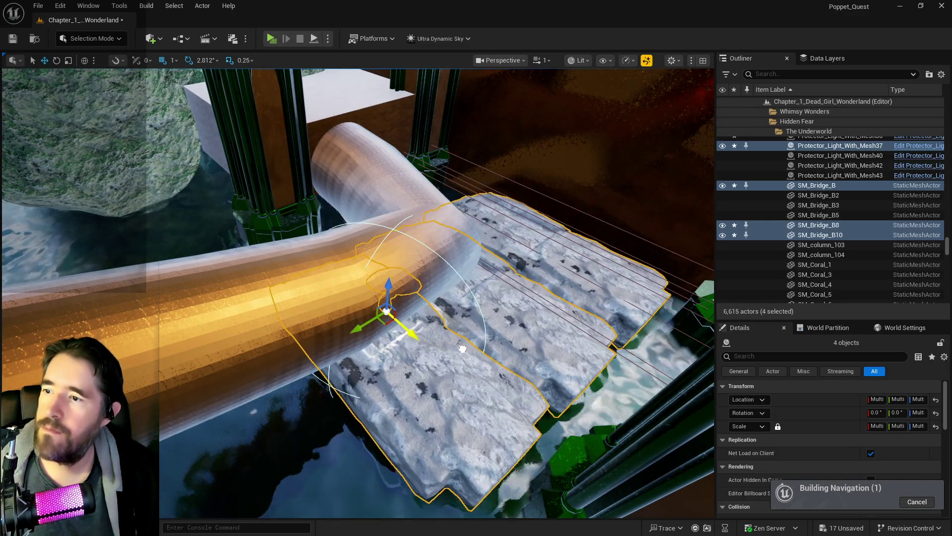
# - Bring the water and bridge back into view and reselect the Box Brush
pyautogui.moveTo(255, 339); pyautogui.dragTo(290, 331)
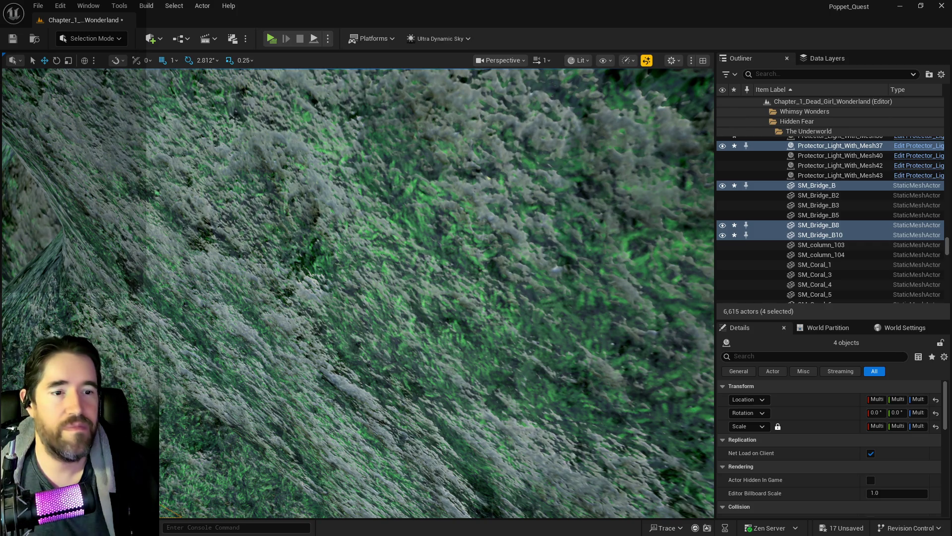
pyautogui.press('f')
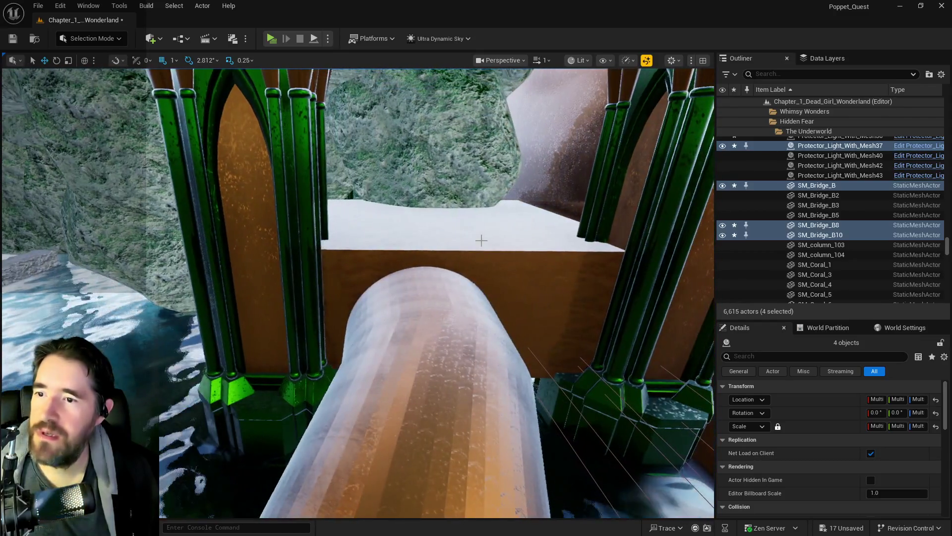
pyautogui.click(481, 241)
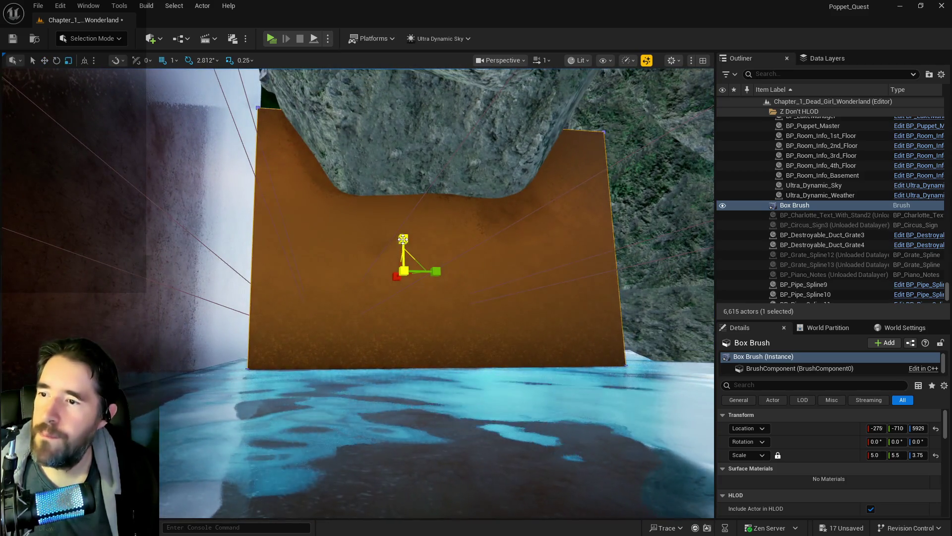
# - Scale the box brush to Z 4.5 and raise it slightly to Z 5962
pyautogui.moveTo(403, 239); pyautogui.dragTo(403, 232)
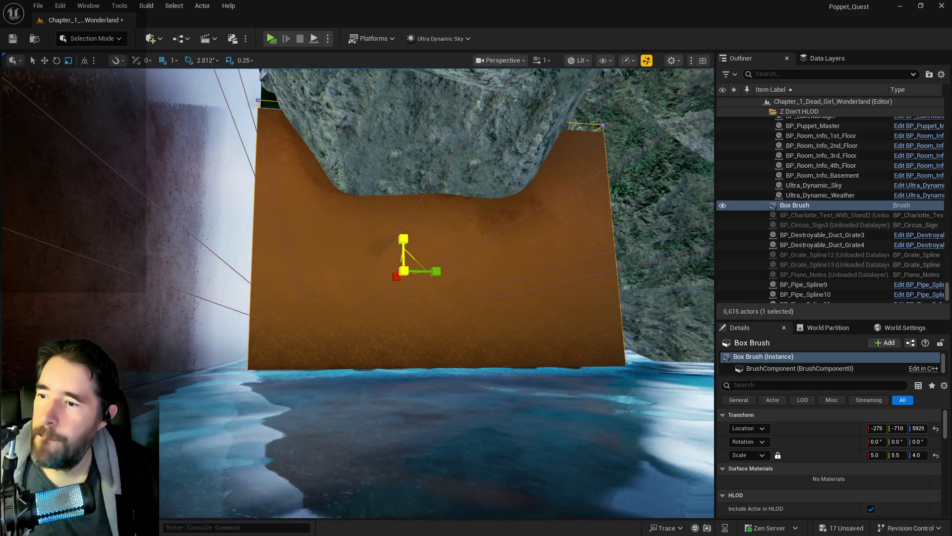
pyautogui.moveTo(346, 270); pyautogui.dragTo(346, 387)
pyautogui.press('w')
pyautogui.moveTo(416, 118); pyautogui.dragTo(414, 111)
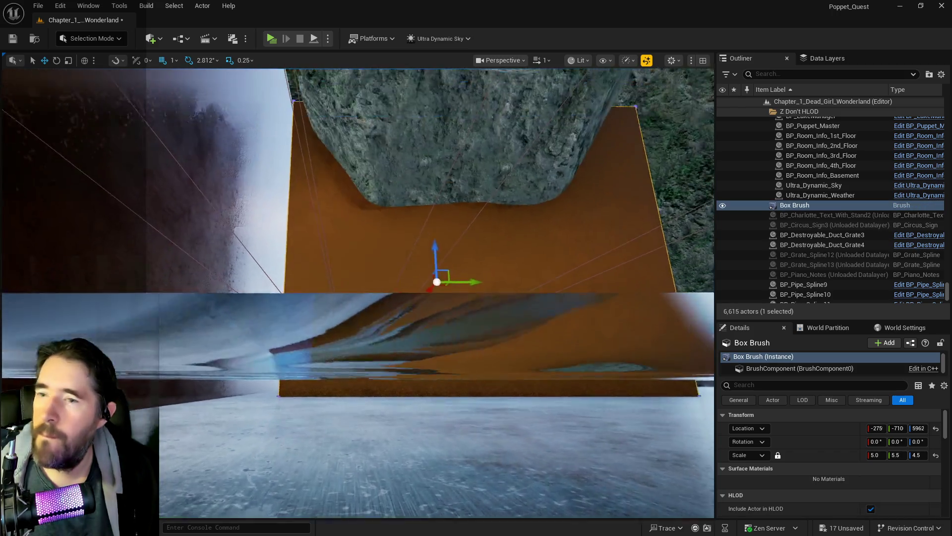
pyautogui.moveTo(436, 282); pyautogui.dragTo(437, 445)
pyautogui.scroll(-1, 807, 474)
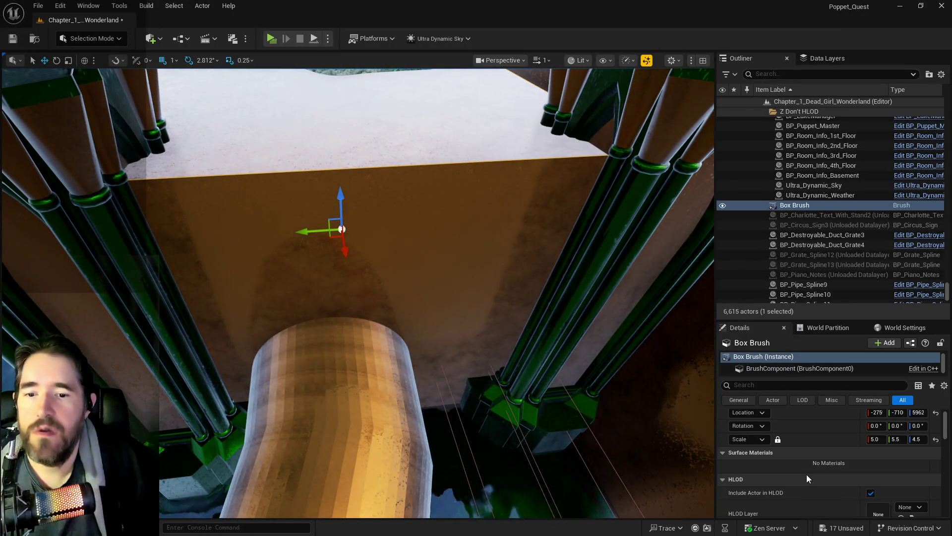
pyautogui.rightClick(840, 201)
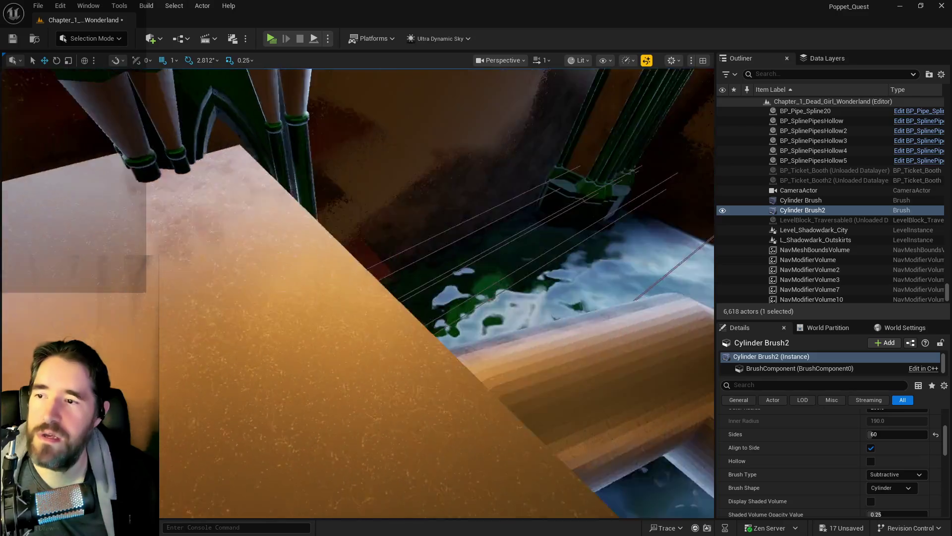
# - Select pedestal pillars SM_Pedestal_Wood_01a35 and SM_Pedestal_Wood_01a30
pyautogui.moveTo(456, 232)
pyautogui.mouseDown()
pyautogui.moveTo(451, 287)
pyautogui.moveTo(371, 384)
pyautogui.mouseUp()
pyautogui.click(456, 232)
pyautogui.keyDown('ctrl'); pyautogui.click(372, 384); pyautogui.keyUp('ctrl')
pyautogui.moveTo(427, 304)
pyautogui.mouseDown()
pyautogui.moveTo(419, 266)
pyautogui.moveTo(340, 404)
pyautogui.moveTo(395, 436)
pyautogui.moveTo(338, 432)
pyautogui.mouseUp()
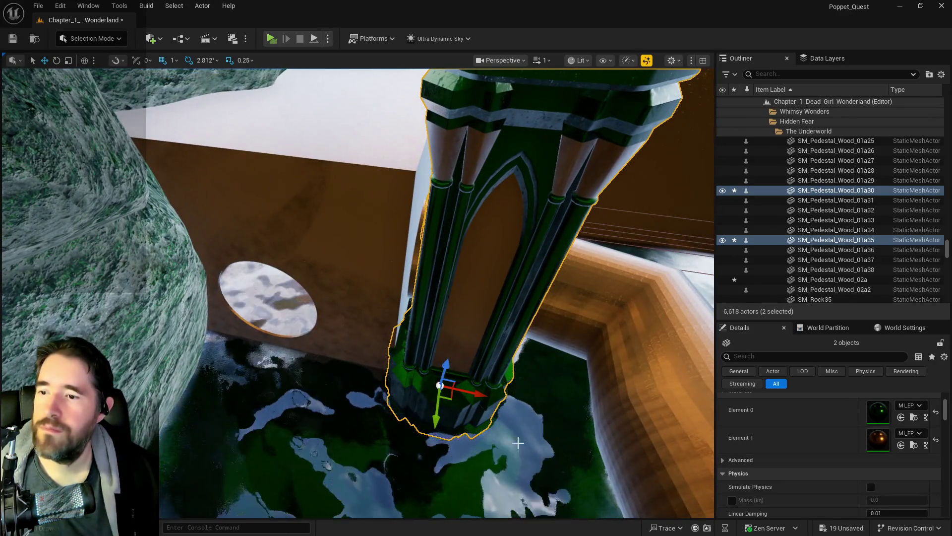
# - Slide the pedestal pillar along X, then select The Secret Garden Pool to show its Details
pyautogui.moveTo(471, 391); pyautogui.dragTo(471, 391)
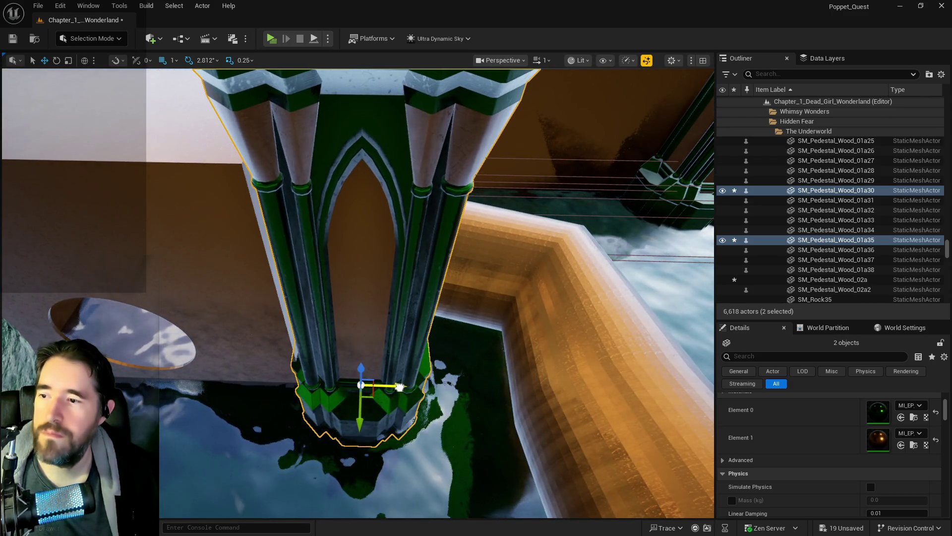
pyautogui.moveTo(399, 387); pyautogui.dragTo(414, 389)
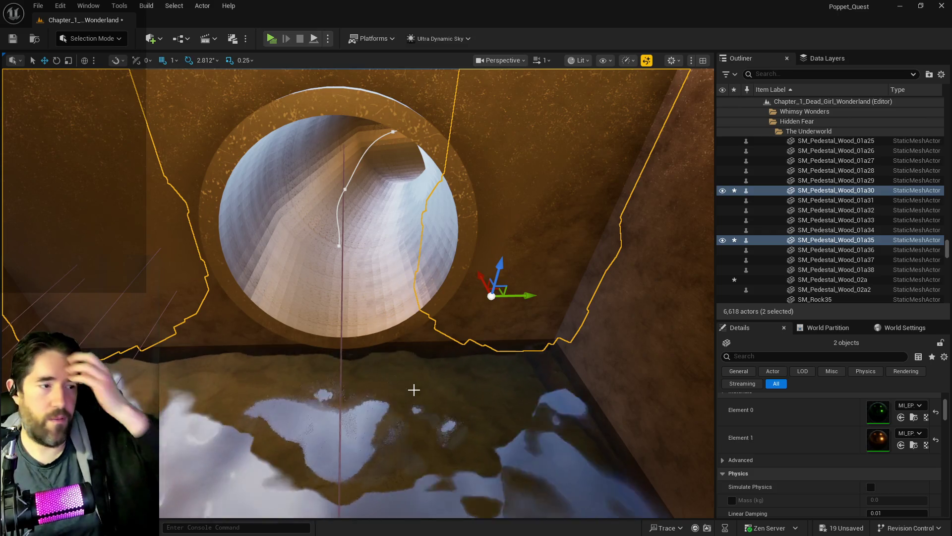
pyautogui.click(438, 405)
pyautogui.moveTo(438, 405); pyautogui.dragTo(438, 406)
pyautogui.scroll(3, 882, 474)
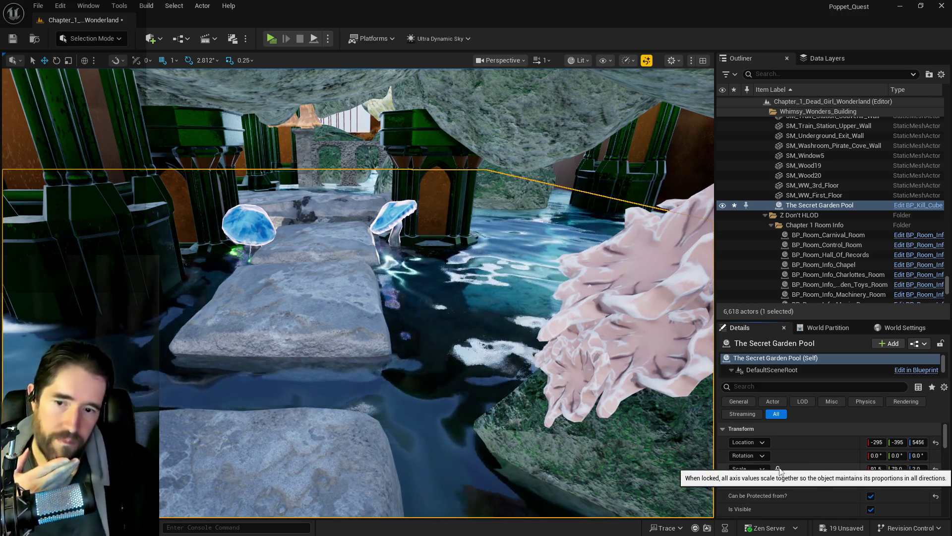
# - Set The Secret Garden Pool's Scale Z to 4.0 in the Details panel
pyautogui.click(923, 469)
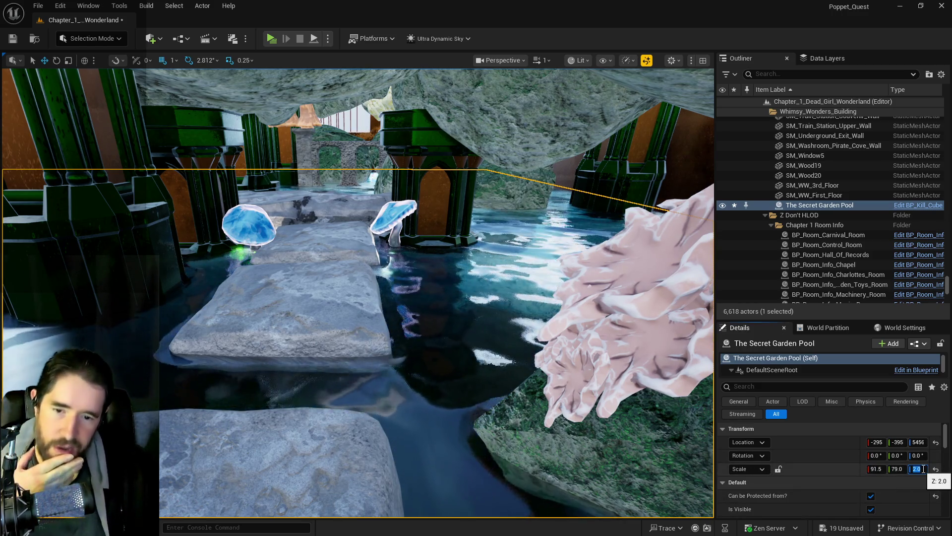
pyautogui.write('8')
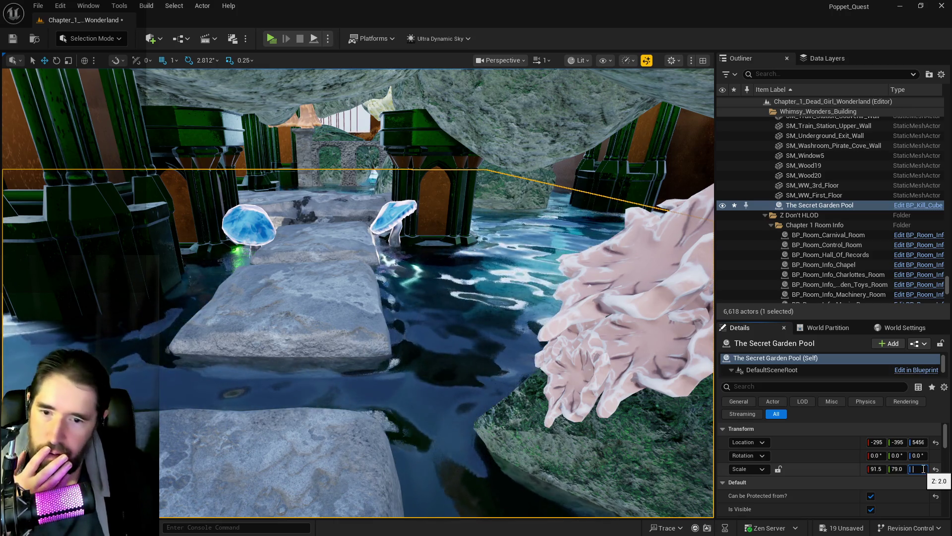
pyautogui.write('22')
pyautogui.press('Return')
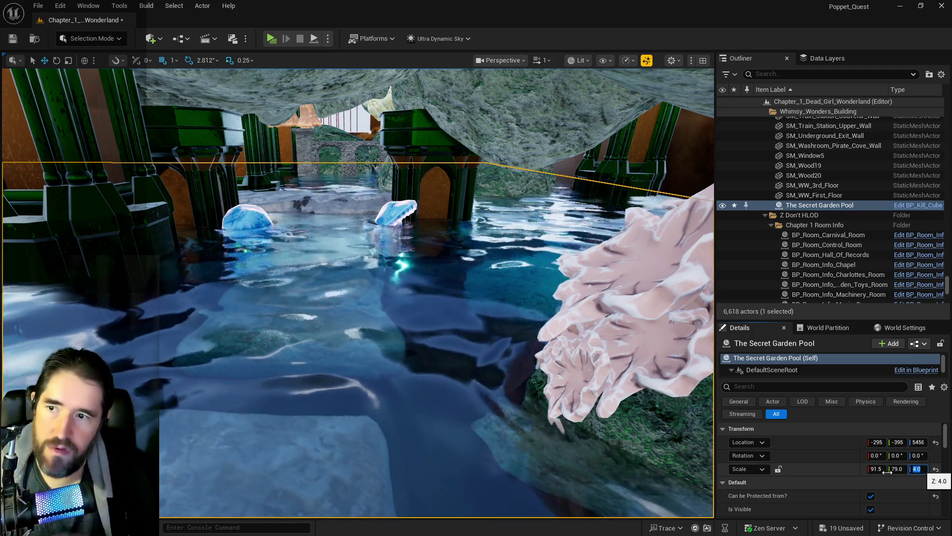
pyautogui.scroll(-3, 886, 472)
pyautogui.scroll(-5, 882, 475)
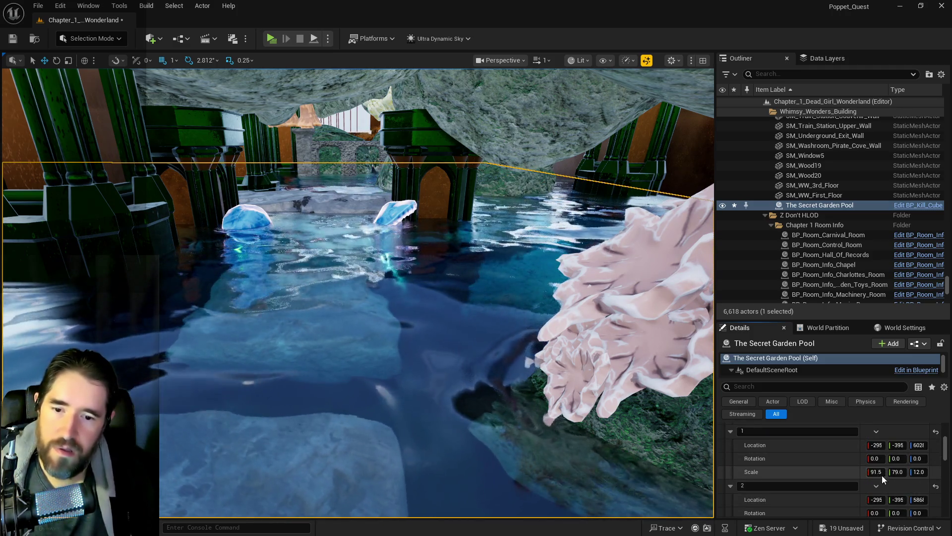
pyautogui.scroll(2, 865, 479)
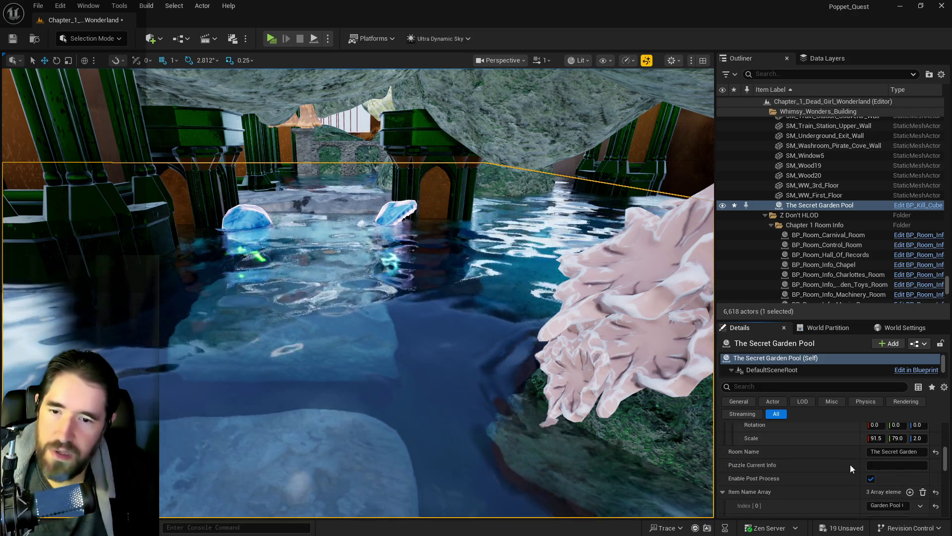
pyautogui.scroll(2, 853, 466)
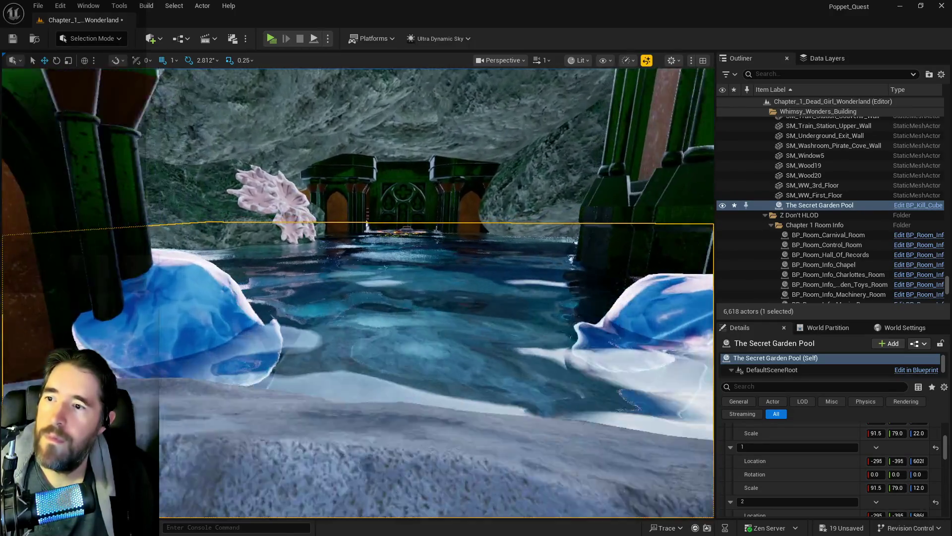
pyautogui.scroll(5, 818, 452)
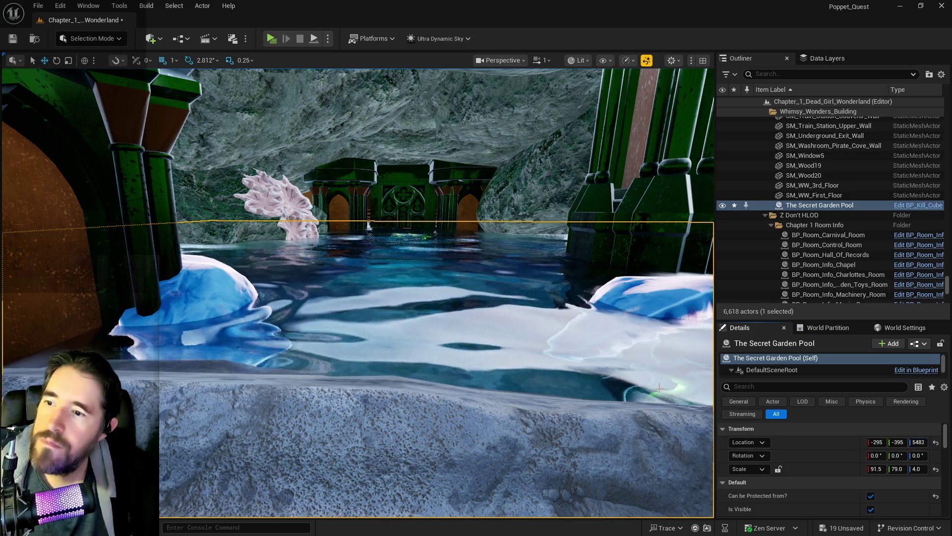
# - Set the pool's Scale Z to 3.0 and raise its Location Z to about 5537
pyautogui.scroll(5, 357, 293)
pyautogui.scroll(-5, 357, 293)
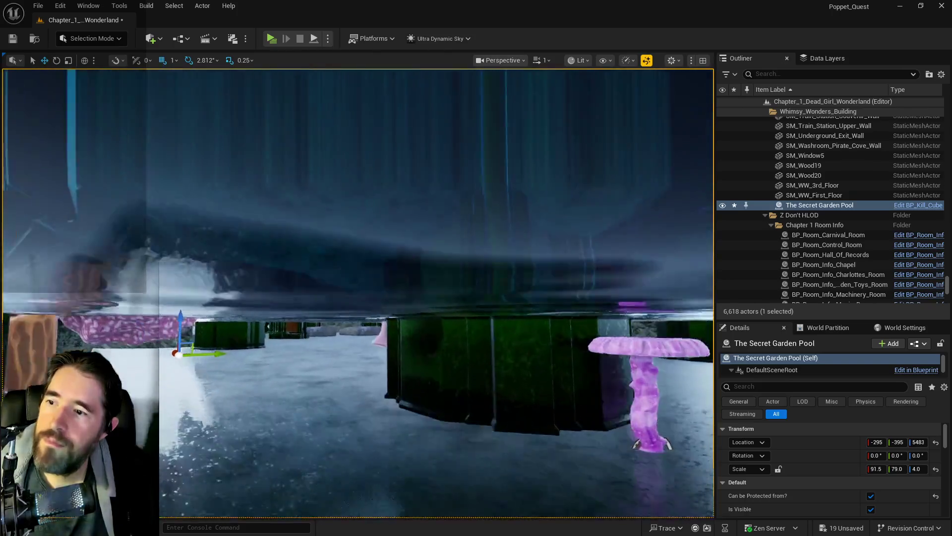
pyautogui.scroll(-5, 358, 293)
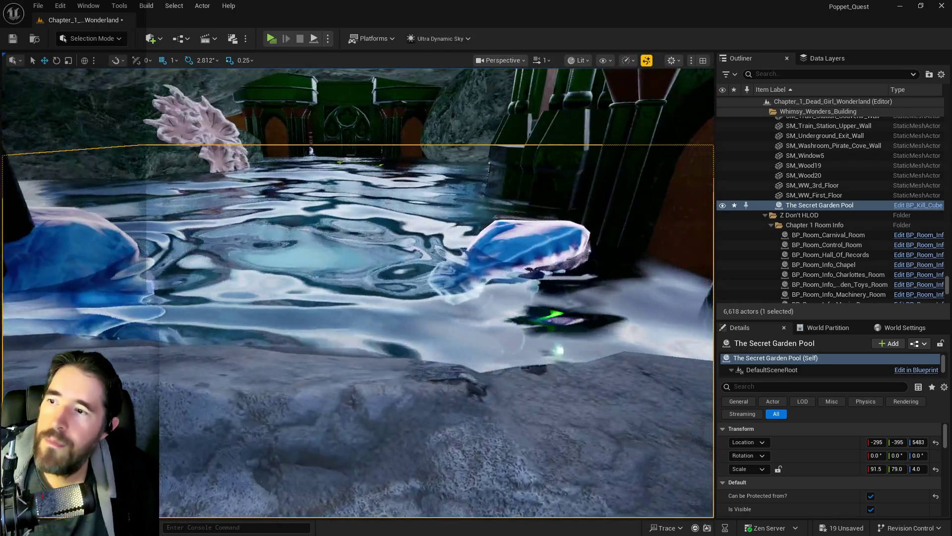
pyautogui.scroll(-4, 357, 292)
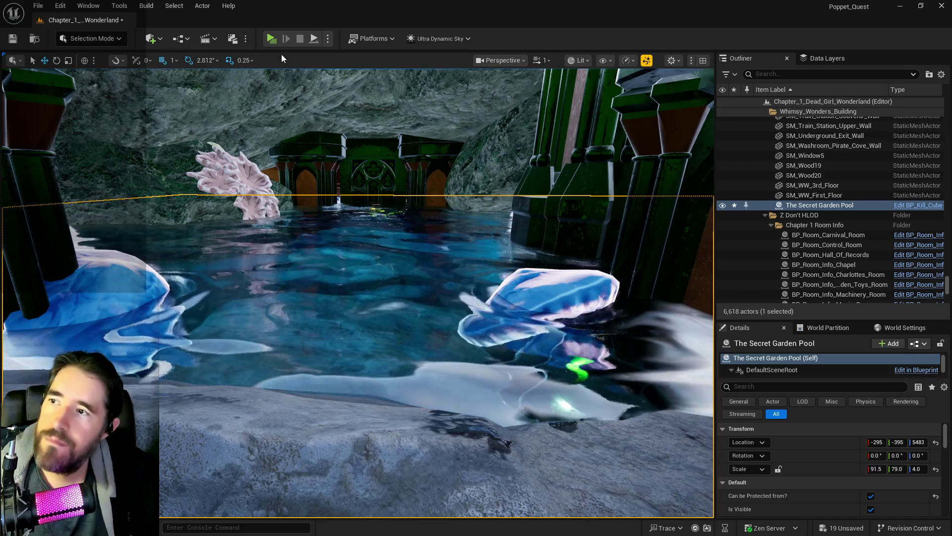
pyautogui.scroll(-5, 357, 293)
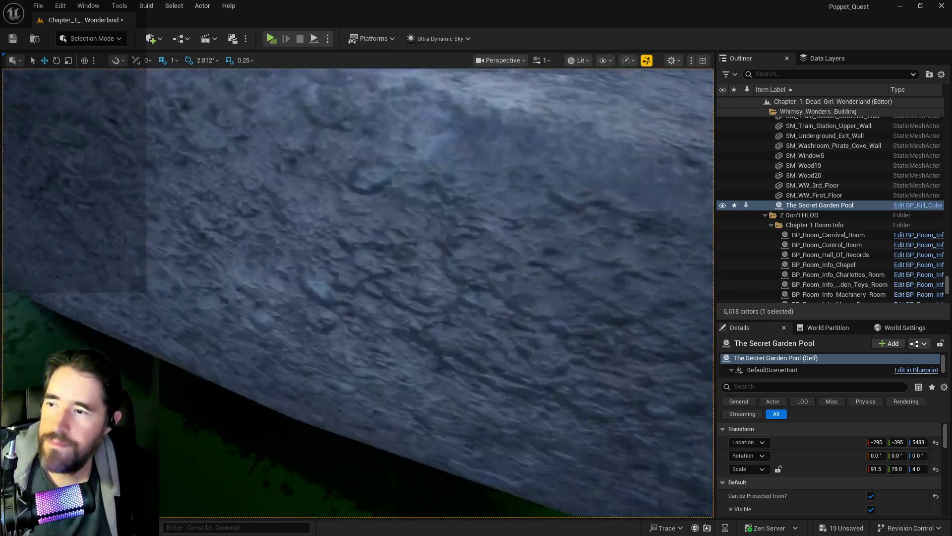
pyautogui.scroll(-5, 357, 293)
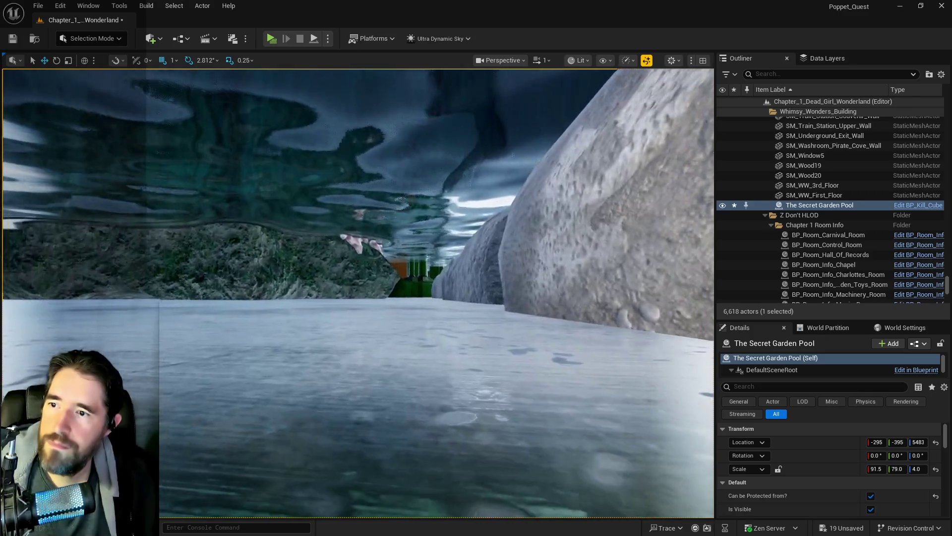
pyautogui.scroll(-5, 357, 293)
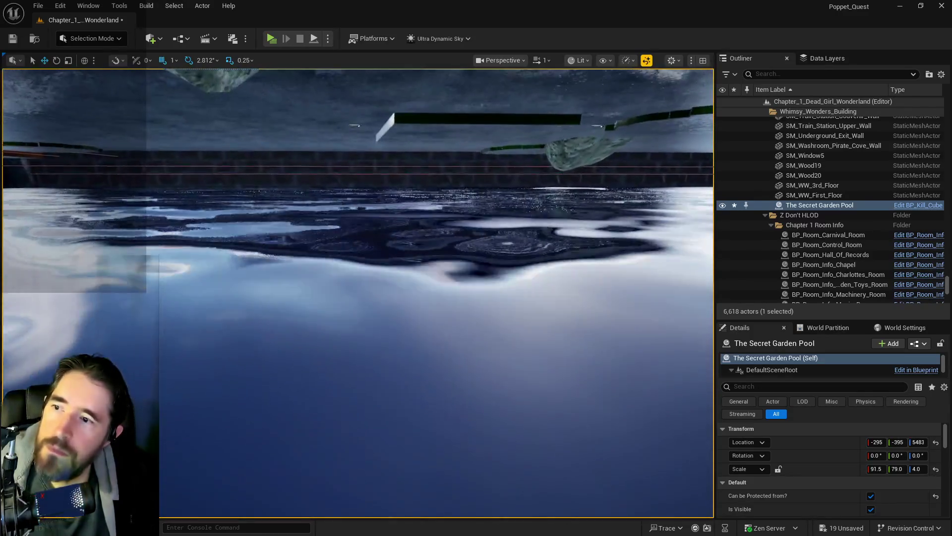
pyautogui.scroll(-2, 357, 292)
pyautogui.moveTo(357, 293)
pyautogui.mouseDown()
pyautogui.moveTo(377, 293)
pyautogui.moveTo(347, 298)
pyautogui.moveTo(347, 307)
pyautogui.mouseUp()
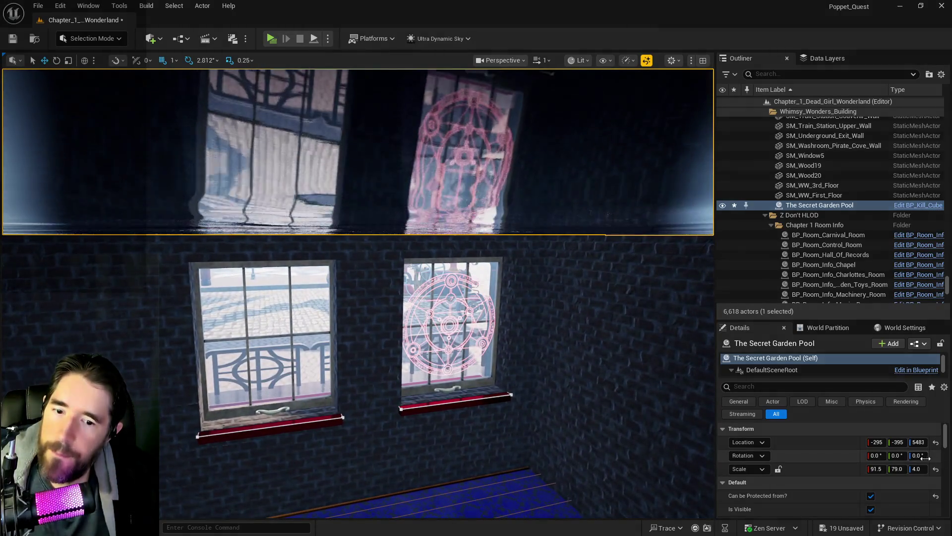
pyautogui.click(918, 468)
pyautogui.write('3')
pyautogui.press('Return')
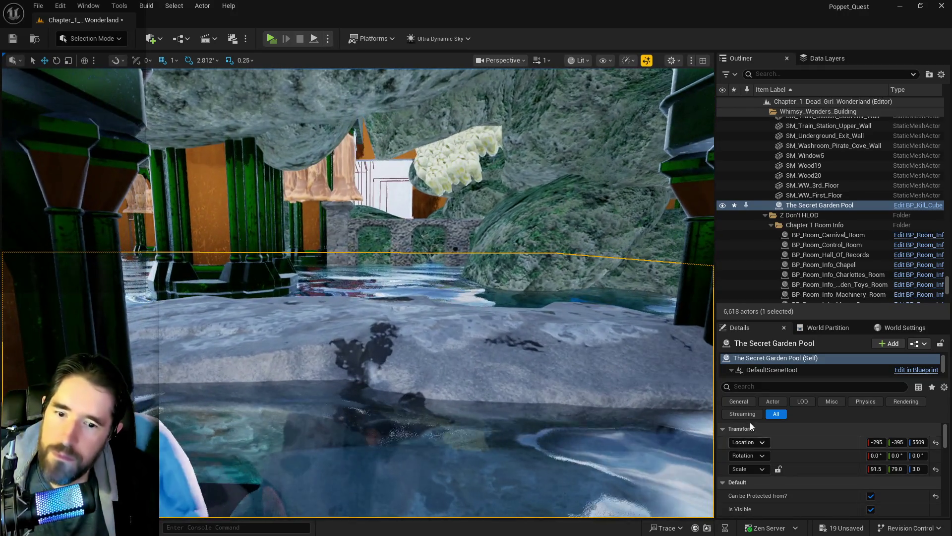
pyautogui.moveTo(920, 443); pyautogui.dragTo(933, 442)
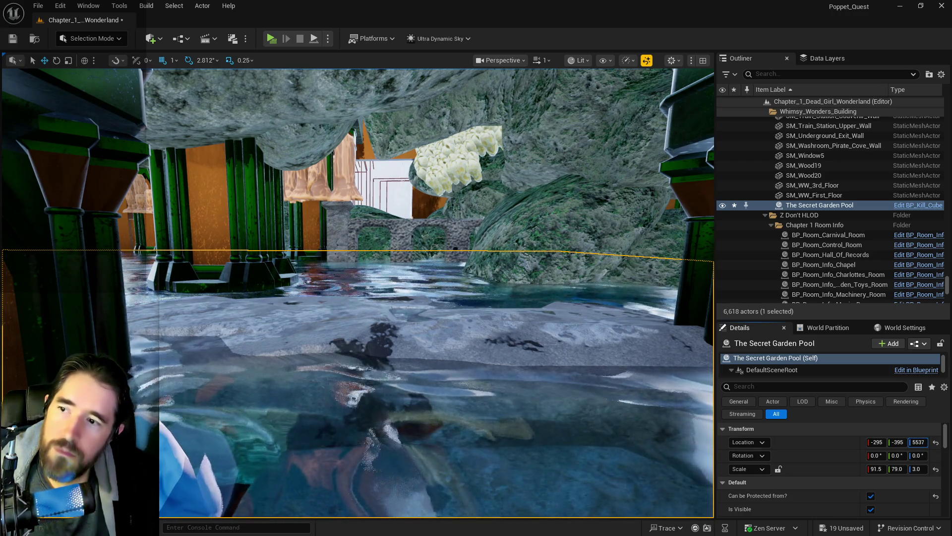
pyautogui.moveTo(6, 150); pyautogui.dragTo(7, 150)
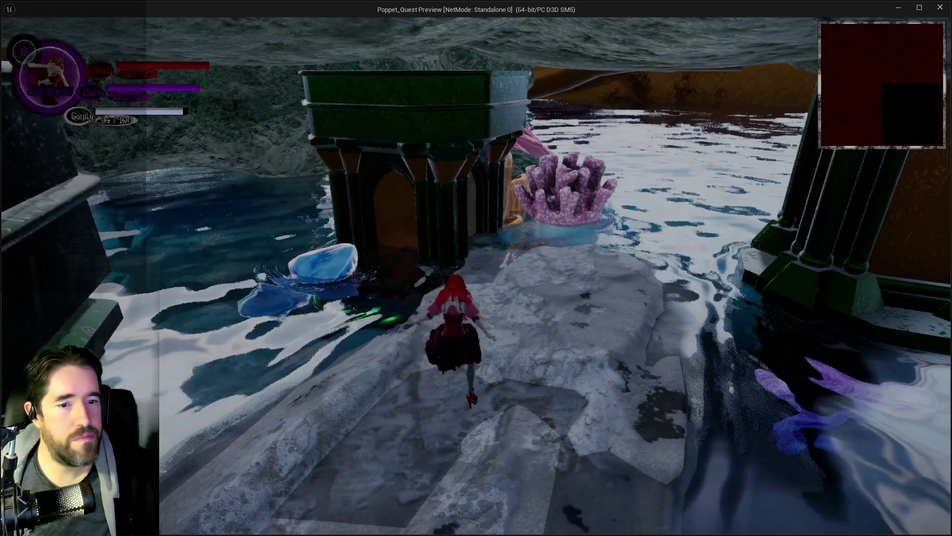
pyautogui.press('w')
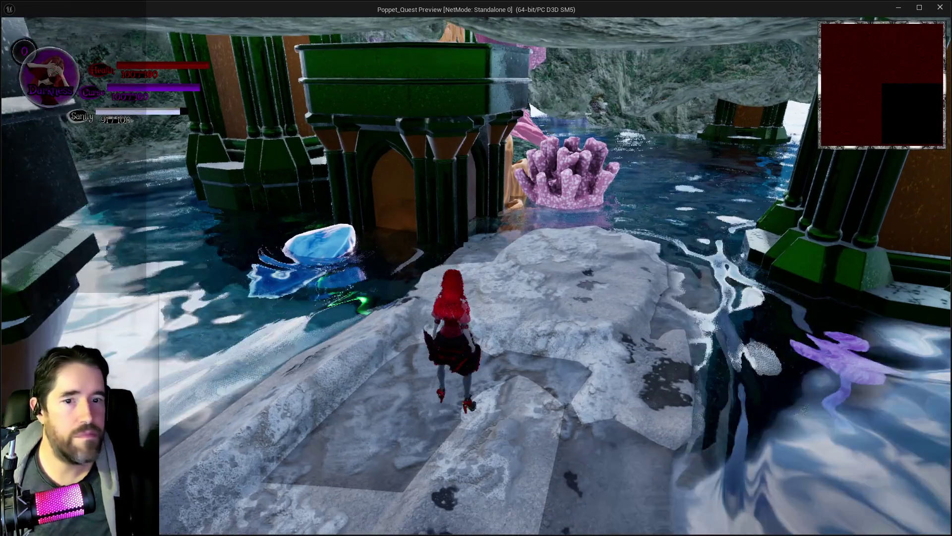
pyautogui.press('w')
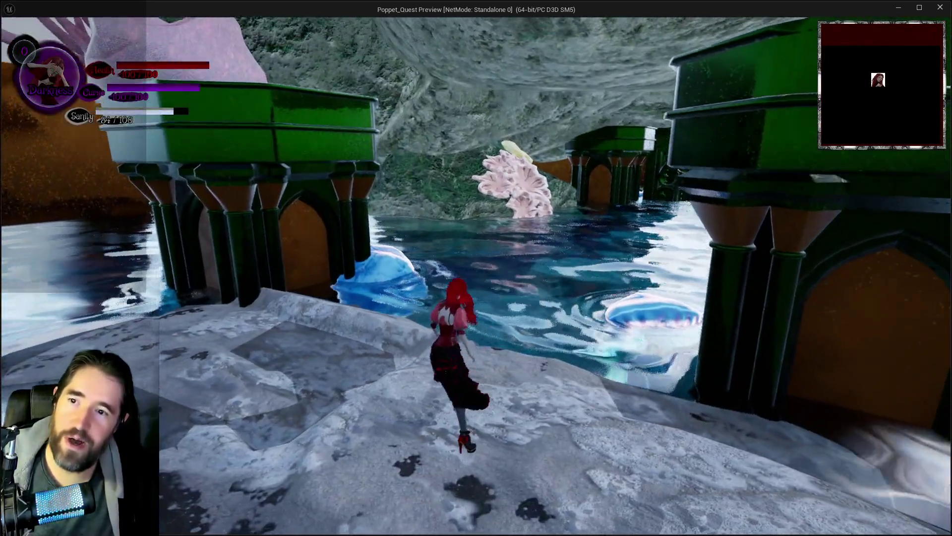
pyautogui.press('i')
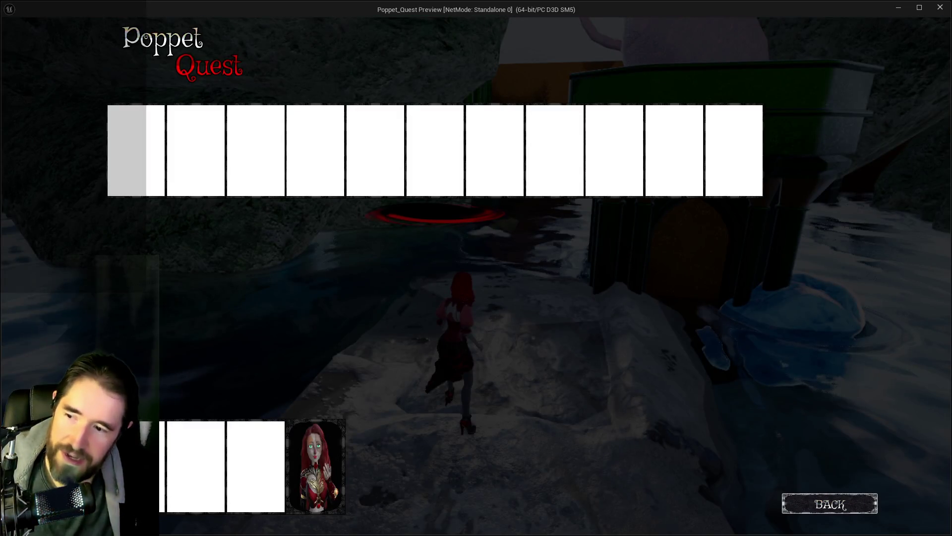
pyautogui.press('i')
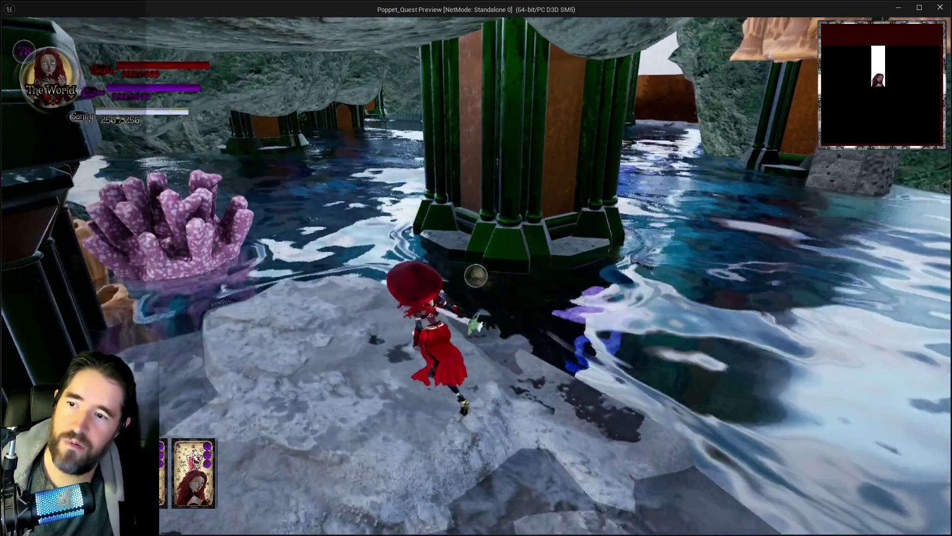
pyautogui.press('w')
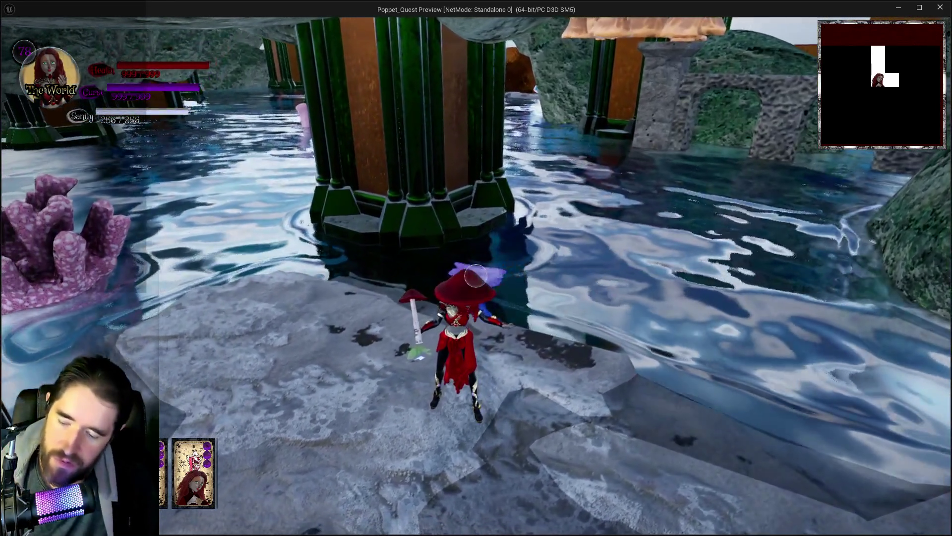
pyautogui.hotkey('alt', 'Tab')
pyautogui.press('Escape')
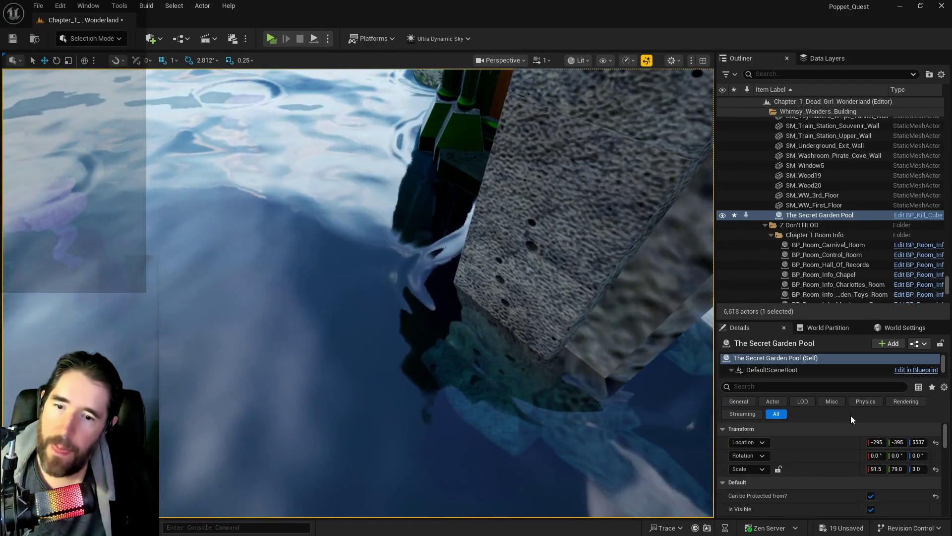
# - Paste the copied location values onto The Secret Garden Pool's transform
pyautogui.scroll(-2, 834, 458)
pyautogui.scroll(2, 834, 458)
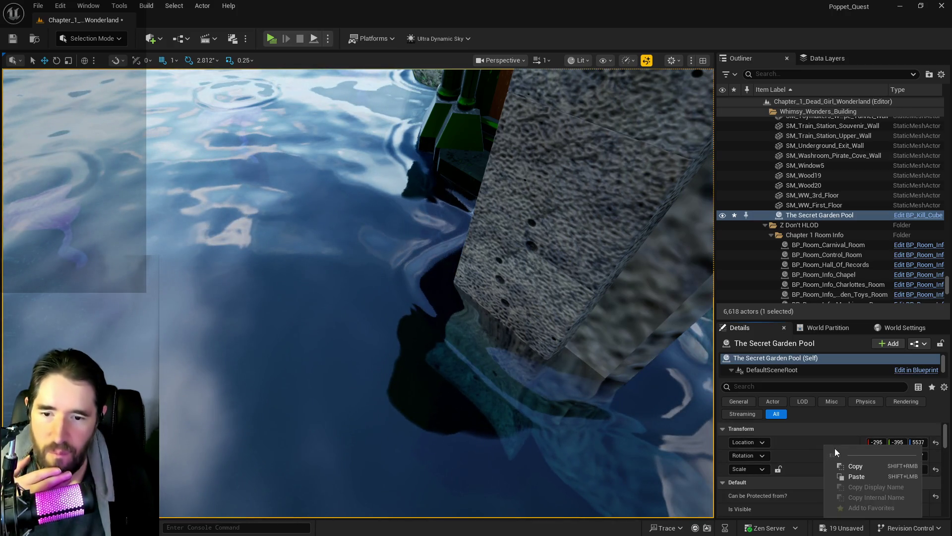
pyautogui.scroll(-5, 851, 465)
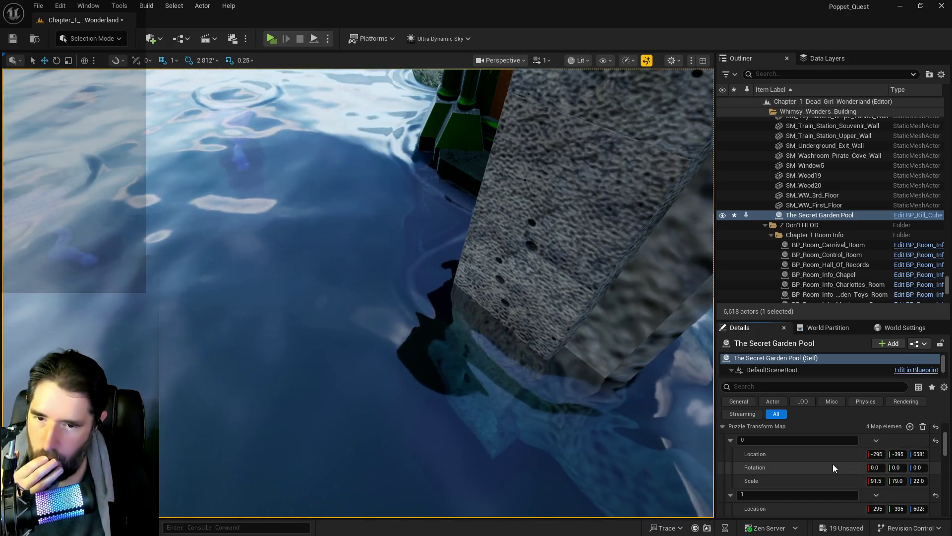
pyautogui.scroll(-5, 830, 469)
pyautogui.rightClick(806, 459)
pyautogui.click(826, 490)
# - Paste the copied scale onto element 3 so its Z reads 3.0, and save the level
pyautogui.scroll(10, 823, 475)
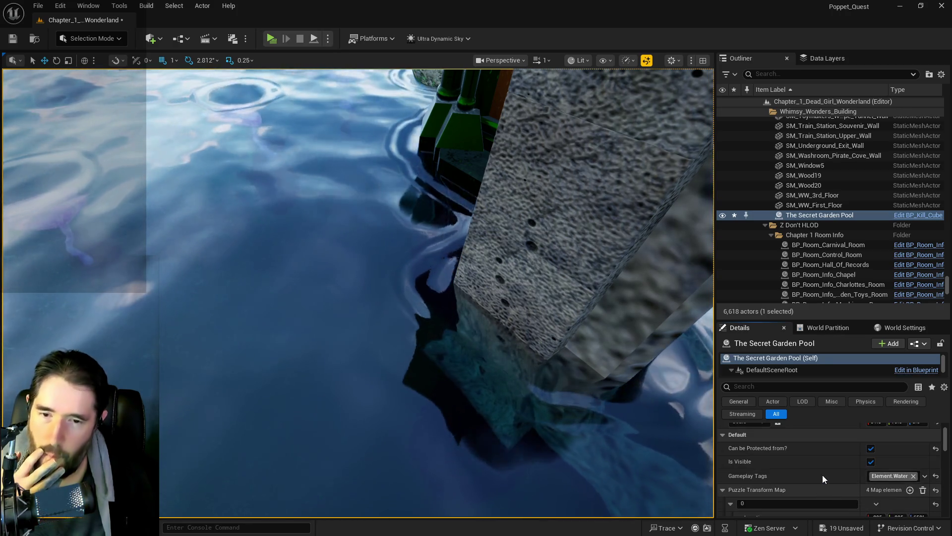
pyautogui.rightClick(817, 470)
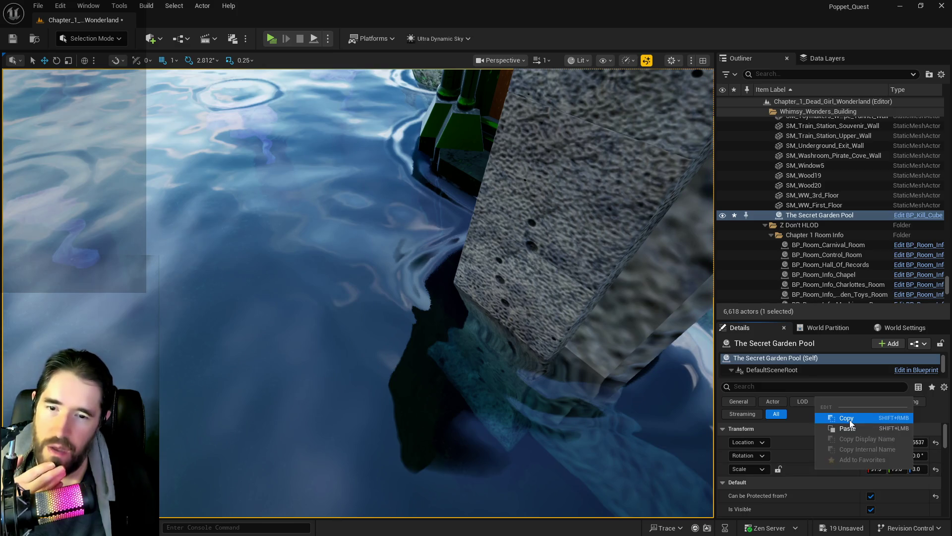
pyautogui.scroll(-5, 836, 454)
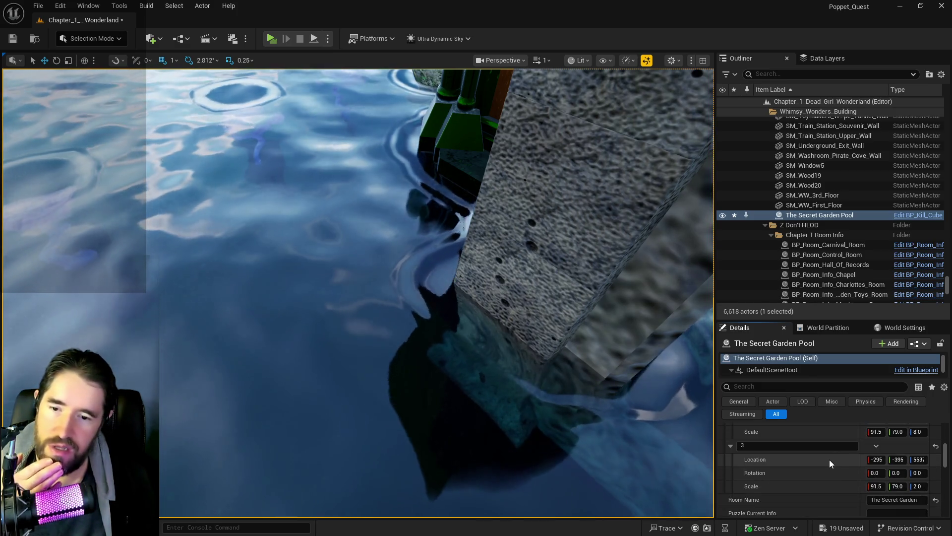
pyautogui.rightClick(820, 487)
pyautogui.click(847, 452)
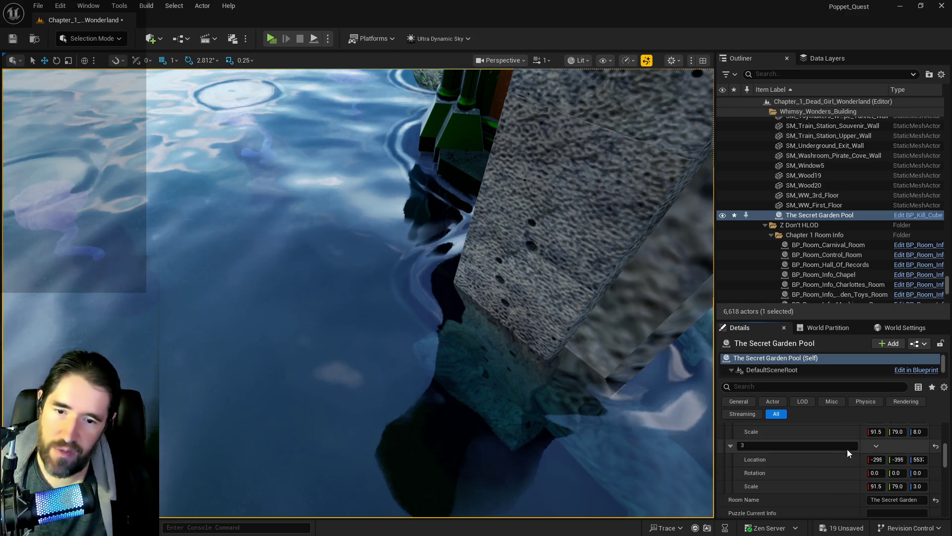
pyautogui.moveTo(488, 434); pyautogui.dragTo(403, 408)
pyautogui.hotkey('ctrl', 's')
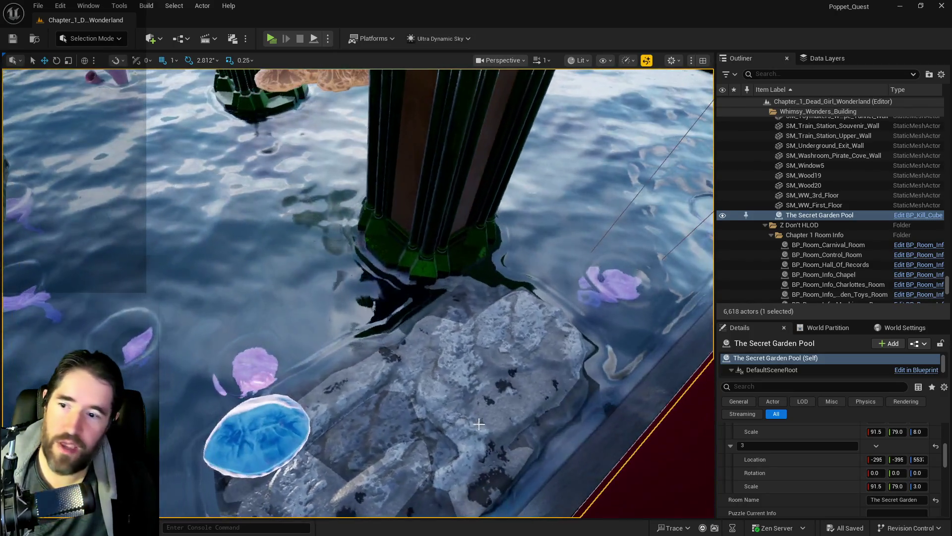
# - Select SM_Bridge_B5 and set its Scale Z to 4.0
pyautogui.click(501, 404)
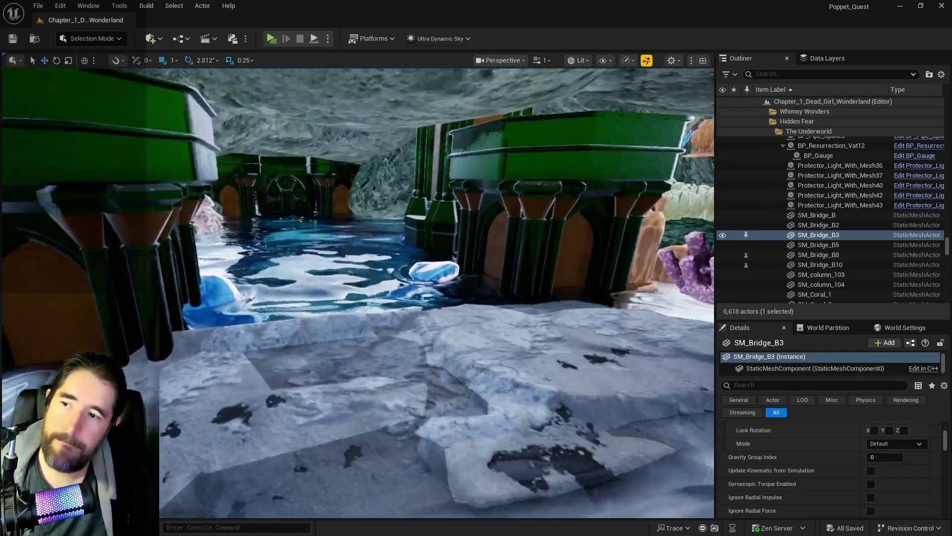
pyautogui.click(547, 331)
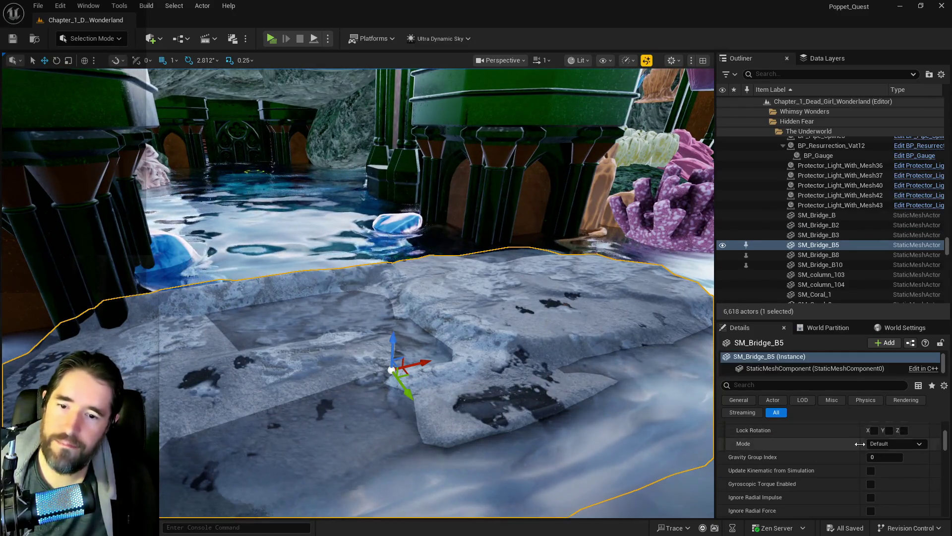
pyautogui.scroll(10, 864, 453)
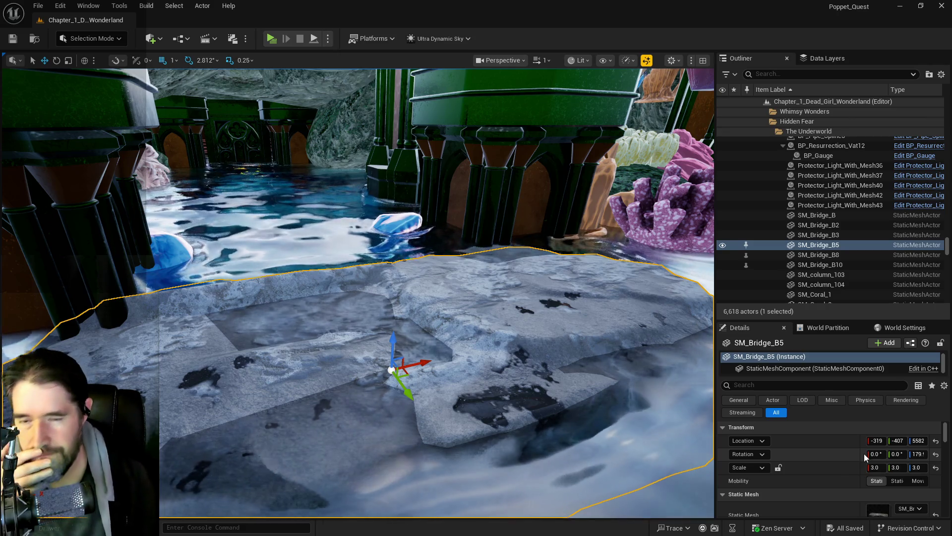
pyautogui.click(918, 467)
pyautogui.write('4')
pyautogui.press('Return')
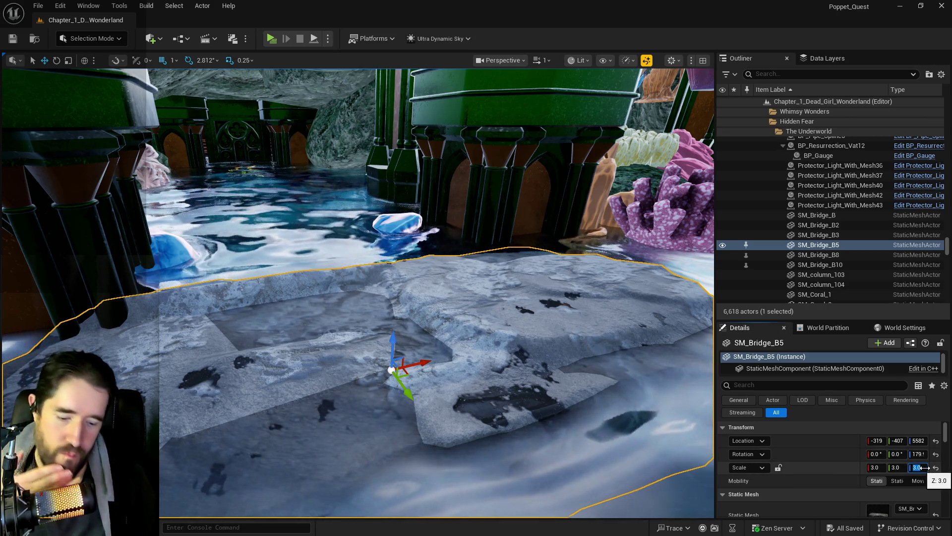
# - Descend below the bridge and select floor piece SM_Floor_Piece_D16
pyautogui.press('q')
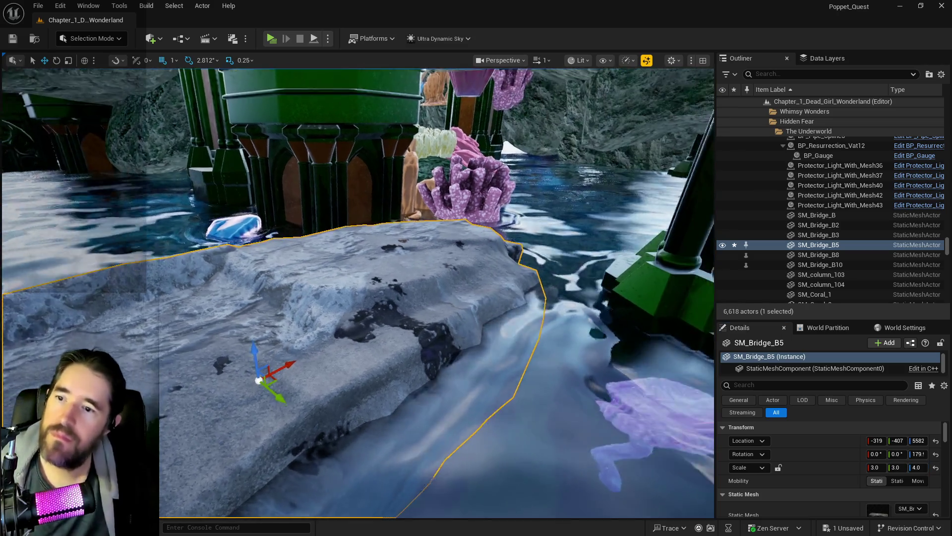
pyautogui.press('q')
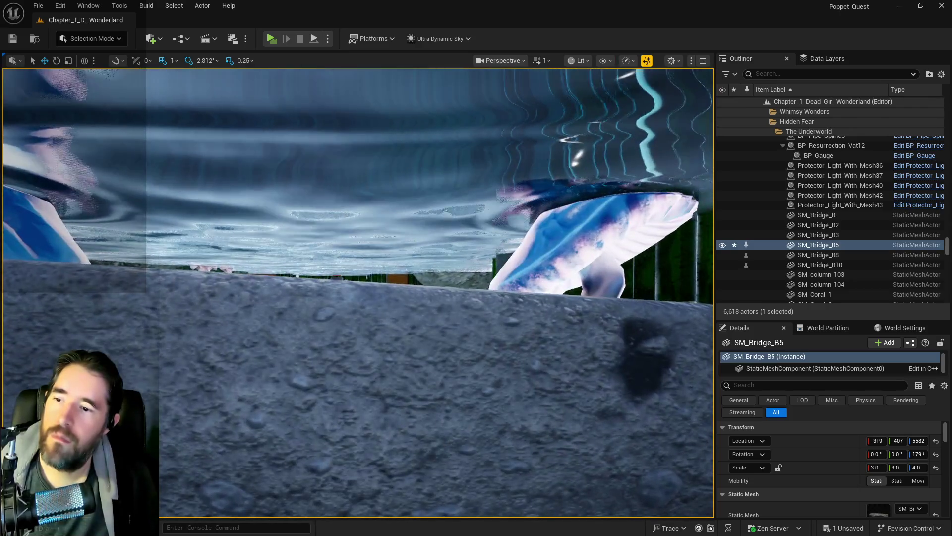
pyautogui.click(595, 397)
# - Set SM_Floor_Piece_D16's Scale Z to 10 and raise it along Z
pyautogui.press('f')
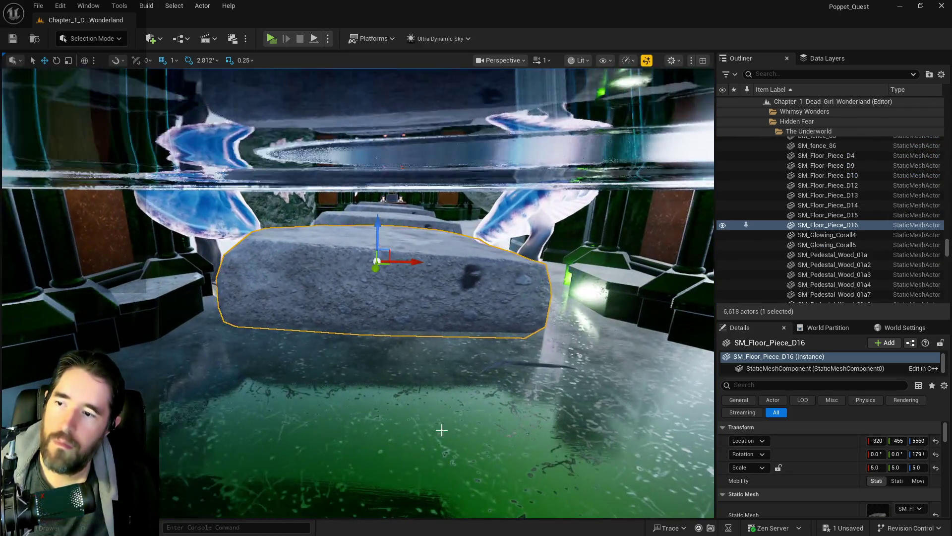
pyautogui.click(912, 467)
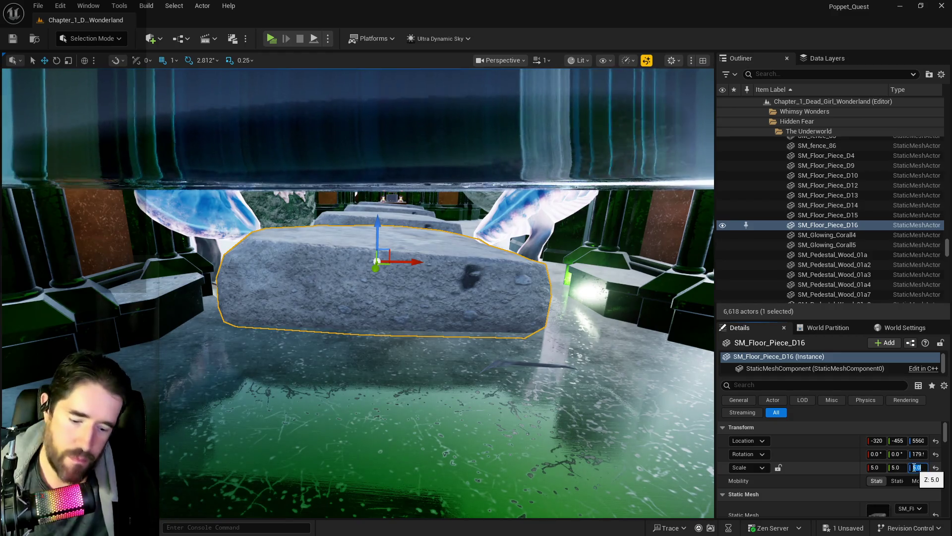
pyautogui.write('10')
pyautogui.press('Return')
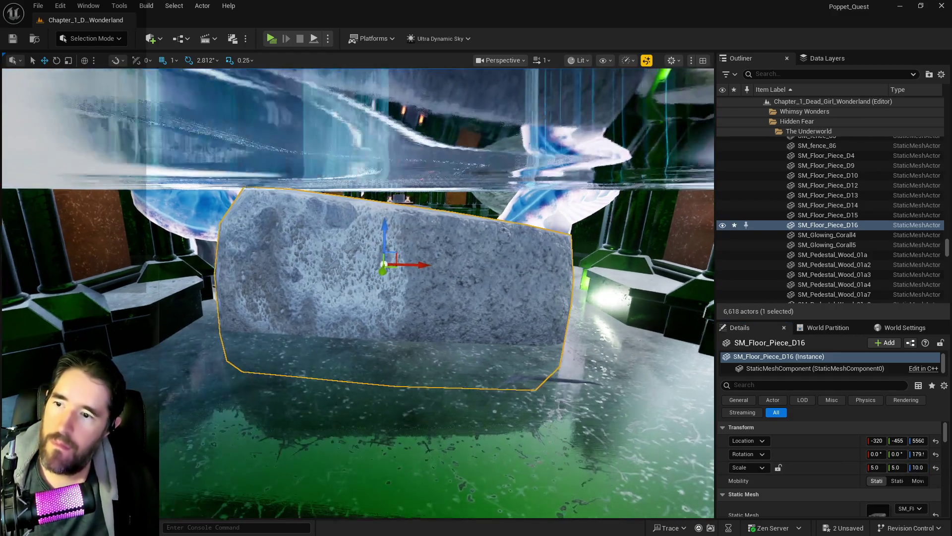
pyautogui.moveTo(385, 239); pyautogui.dragTo(390, 207)
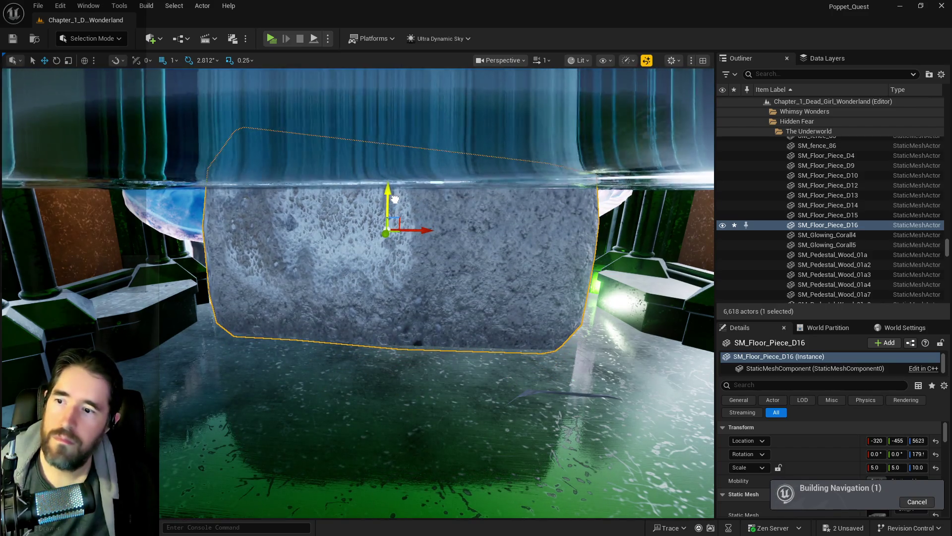
pyautogui.moveTo(383, 241)
pyautogui.mouseDown()
pyautogui.moveTo(377, 258)
pyautogui.moveTo(298, 298)
pyautogui.mouseUp()
pyautogui.moveTo(347, 268)
pyautogui.mouseDown()
pyautogui.moveTo(387, 238)
pyautogui.moveTo(408, 268)
pyautogui.moveTo(397, 268)
pyautogui.moveTo(377, 248)
pyautogui.moveTo(392, 246)
pyautogui.moveTo(384, 251)
pyautogui.moveTo(400, 261)
pyautogui.moveTo(442, 259)
pyautogui.mouseUp()
# - Set SM_Floor_Piece_D15's Scale Z to 10 and lift it out of the water
pyautogui.click(442, 259)
pyautogui.click(925, 467)
pyautogui.write('0')
pyautogui.press('Return')
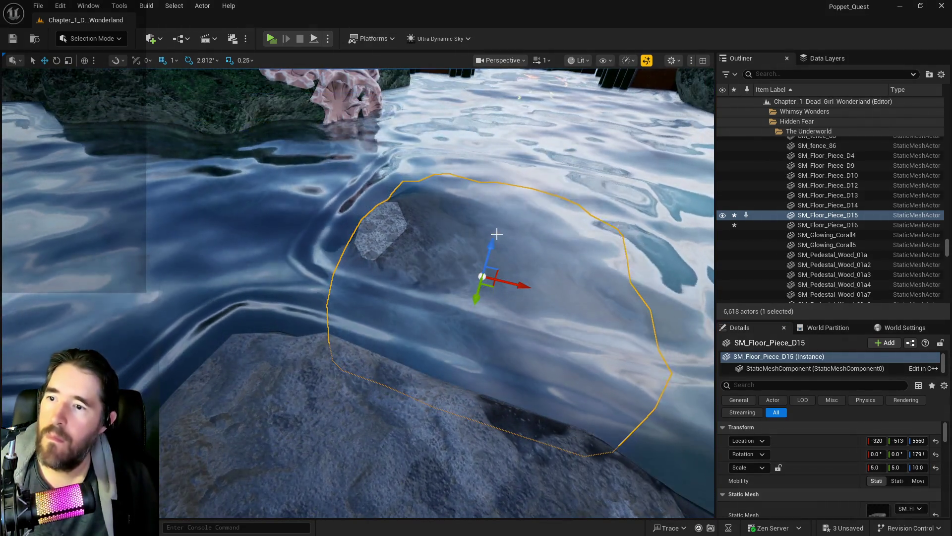
pyautogui.moveTo(492, 240); pyautogui.dragTo(495, 232)
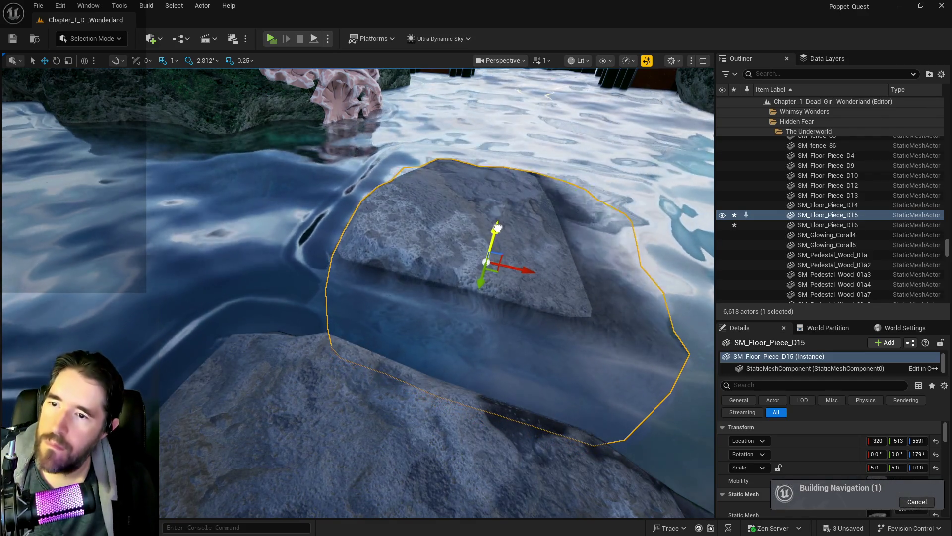
pyautogui.moveTo(406, 233)
pyautogui.mouseDown()
pyautogui.moveTo(390, 189)
pyautogui.moveTo(382, 323)
pyautogui.mouseUp()
# - Set SM_Floor_Piece_D14's Scale Z to 10 and adjust its height
pyautogui.click(423, 336)
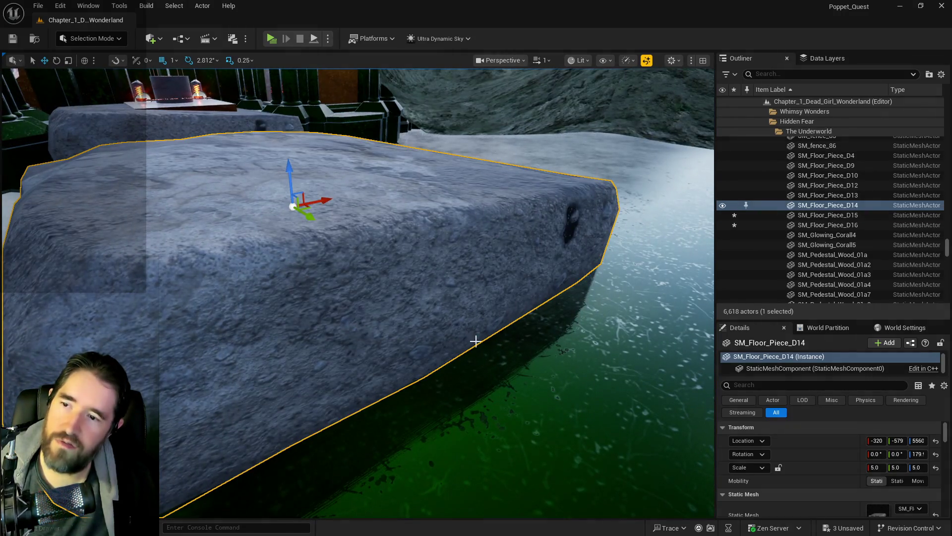
pyautogui.click(918, 467)
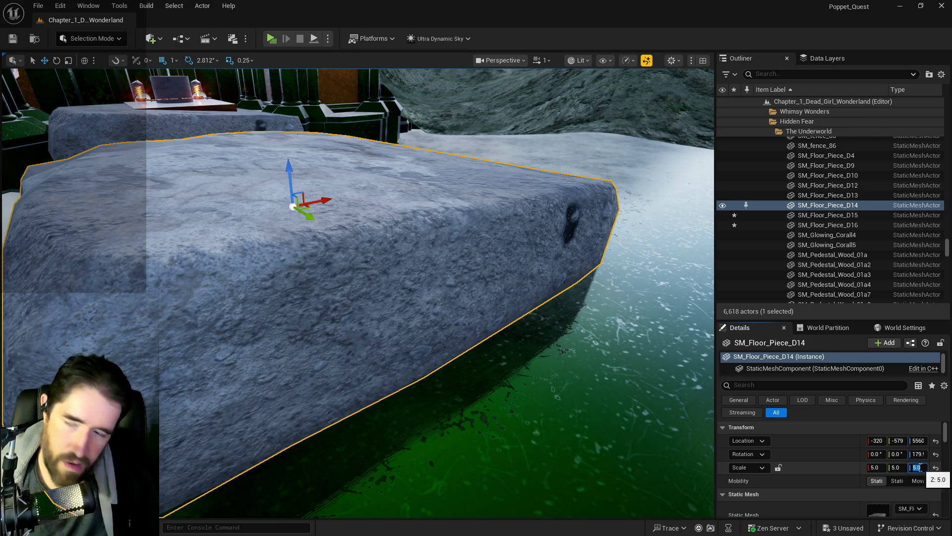
pyautogui.write('10')
pyautogui.press('Return')
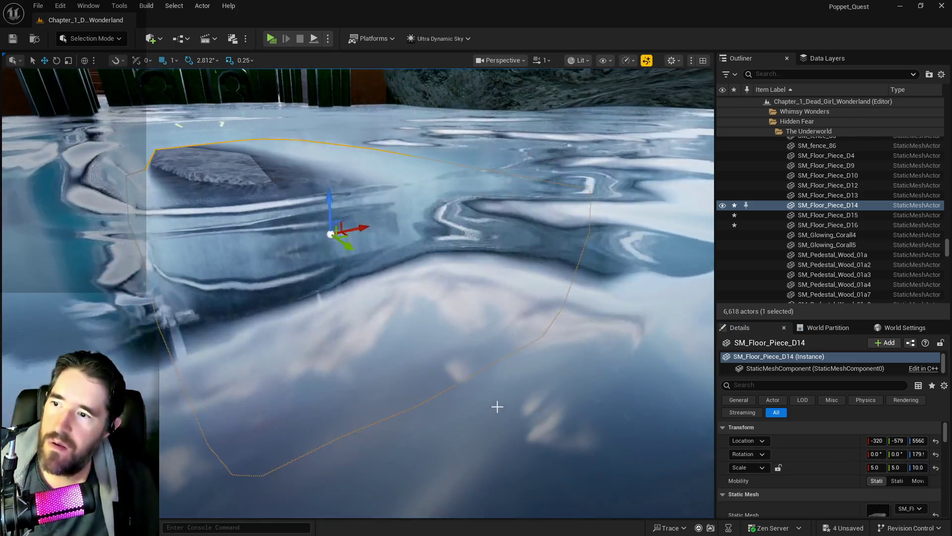
pyautogui.moveTo(327, 205); pyautogui.dragTo(323, 145)
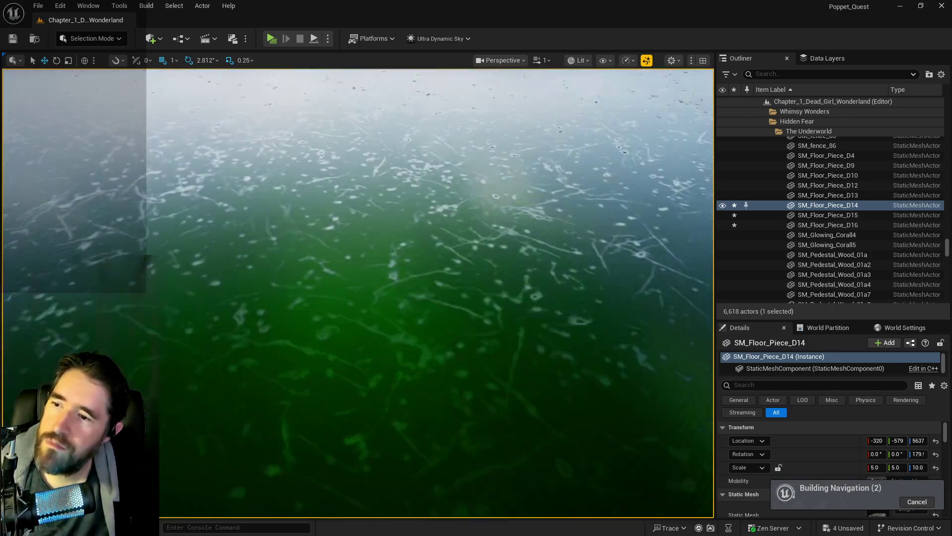
pyautogui.scroll(-5, 351, 358)
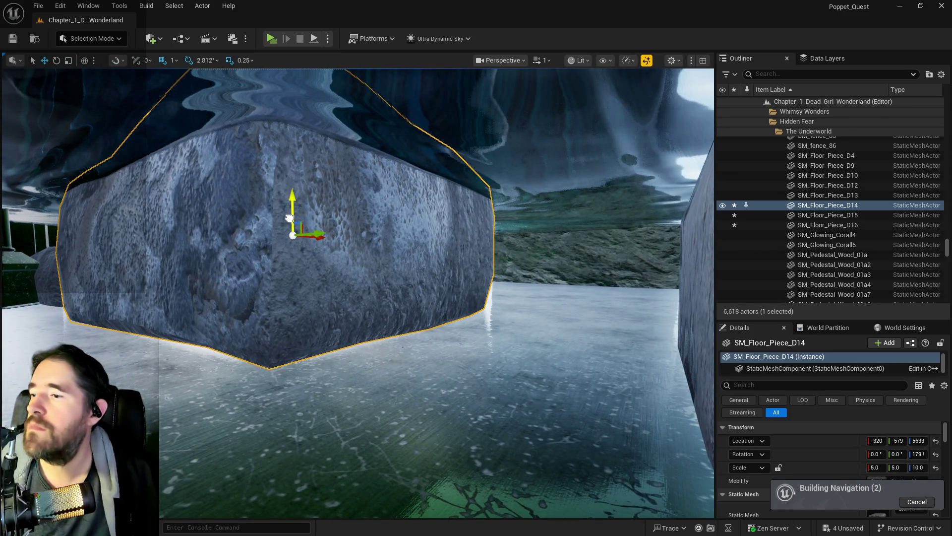
pyautogui.moveTo(288, 220)
pyautogui.mouseDown()
pyautogui.moveTo(295, 171)
pyautogui.moveTo(427, 117)
pyautogui.moveTo(448, 230)
pyautogui.mouseUp()
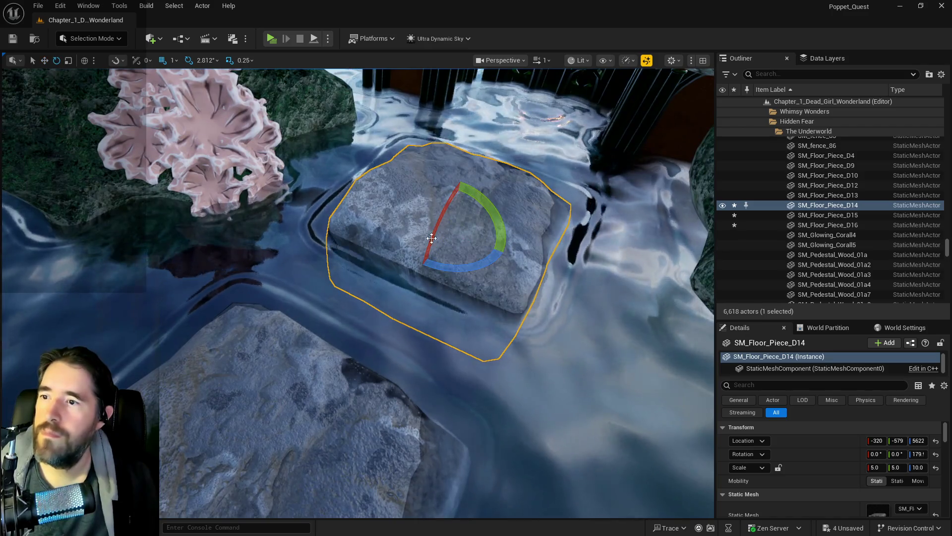
# - Rotate D14 to about 140°, D15, D16 to about 188°, and bridge B5 to 163°
pyautogui.moveTo(487, 211); pyautogui.dragTo(505, 227)
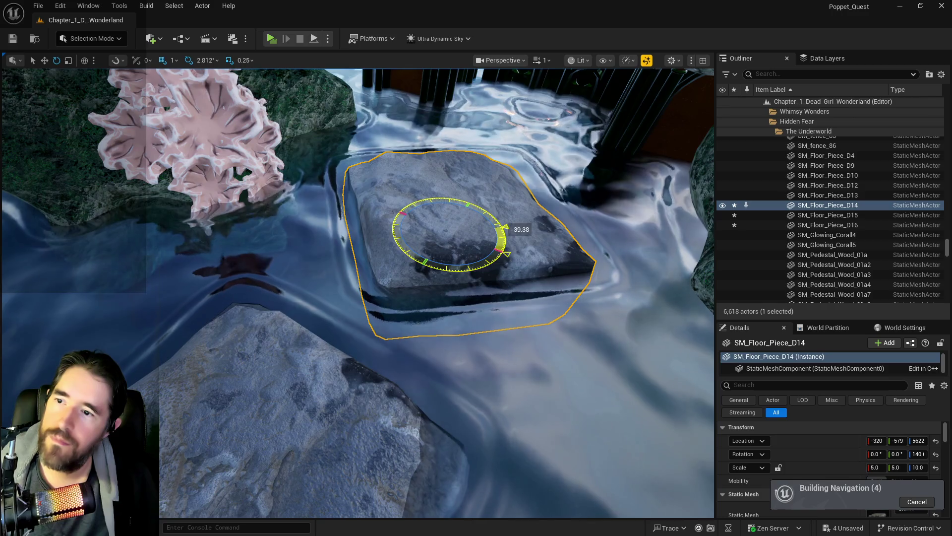
pyautogui.click(382, 281)
pyautogui.moveTo(294, 321); pyautogui.dragTo(277, 328)
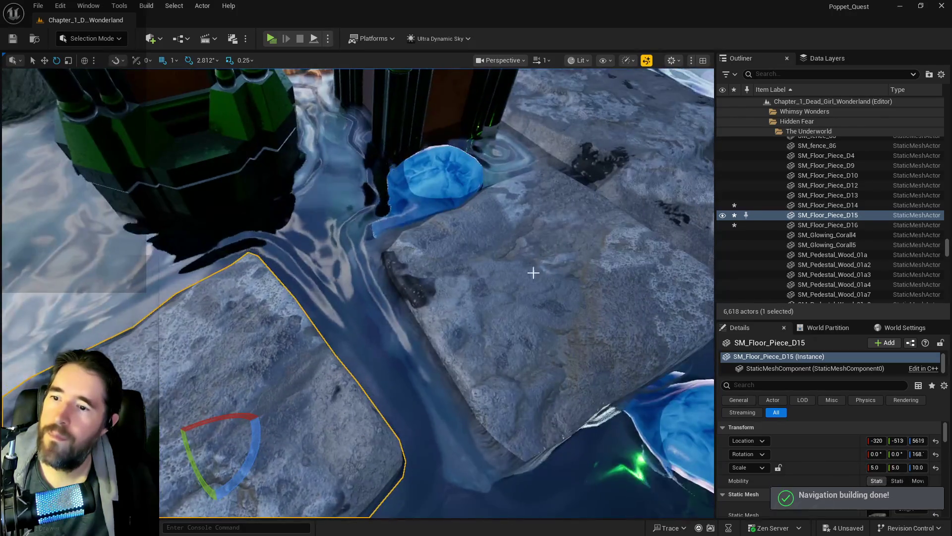
pyautogui.click(532, 270)
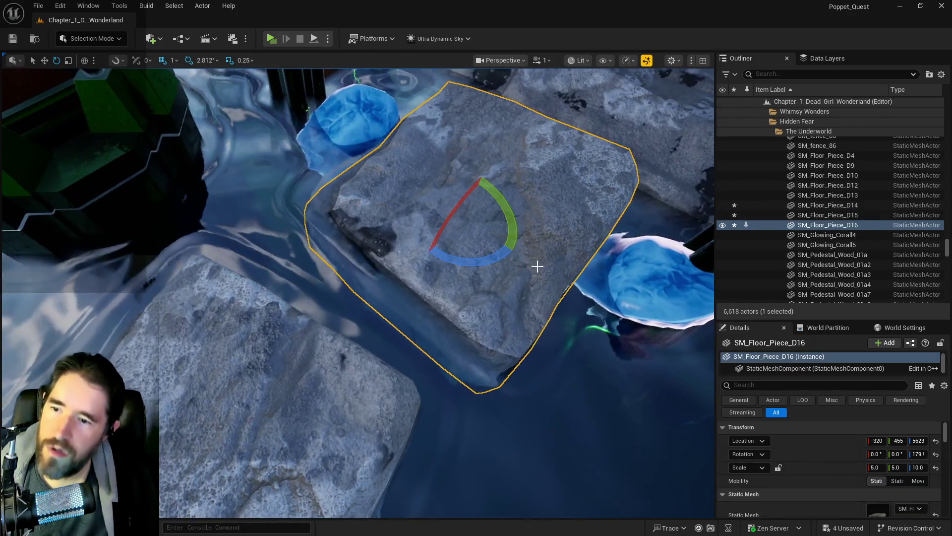
pyautogui.moveTo(491, 260); pyautogui.dragTo(496, 258)
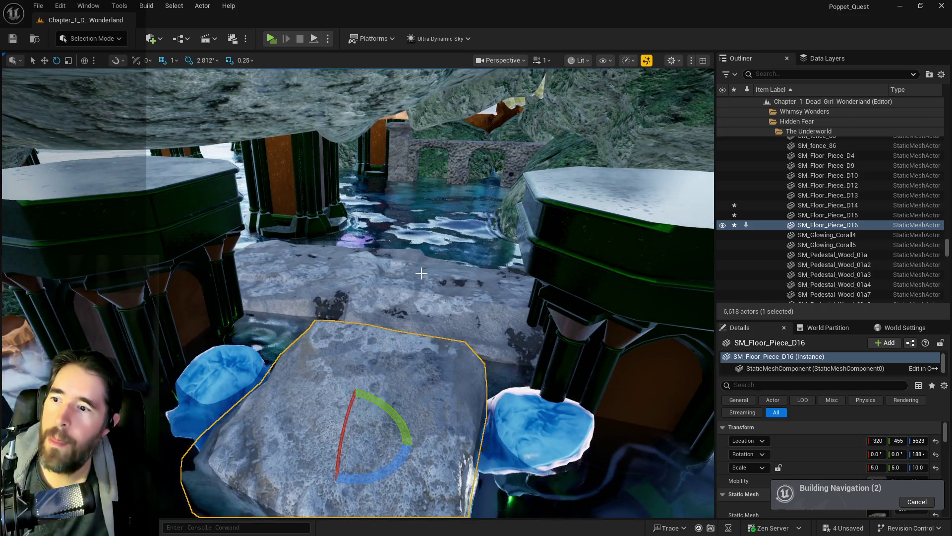
pyautogui.click(421, 273)
pyautogui.moveTo(407, 280); pyautogui.dragTo(330, 313)
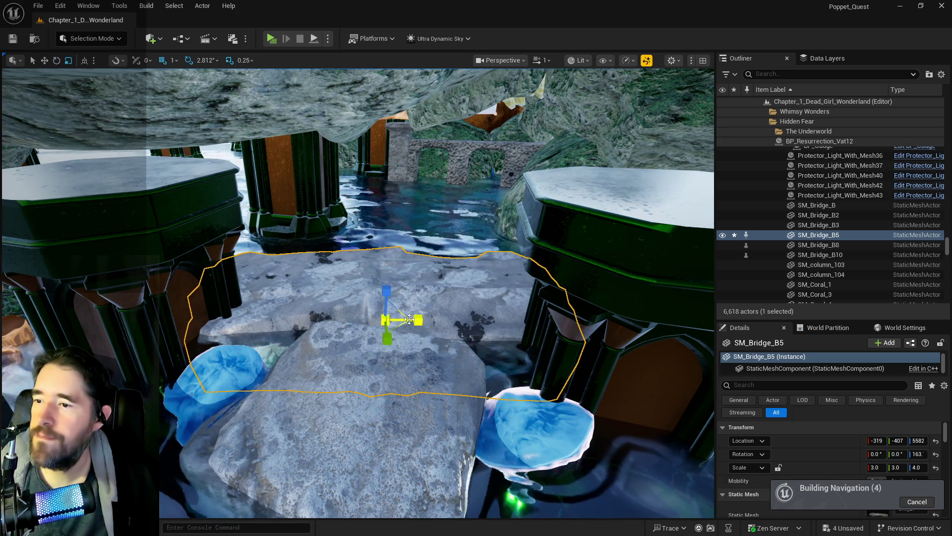
# - Nudge the bridge back along Y, then select and frame Protector_Light_With_Mesh41
pyautogui.moveTo(391, 304); pyautogui.dragTo(405, 280)
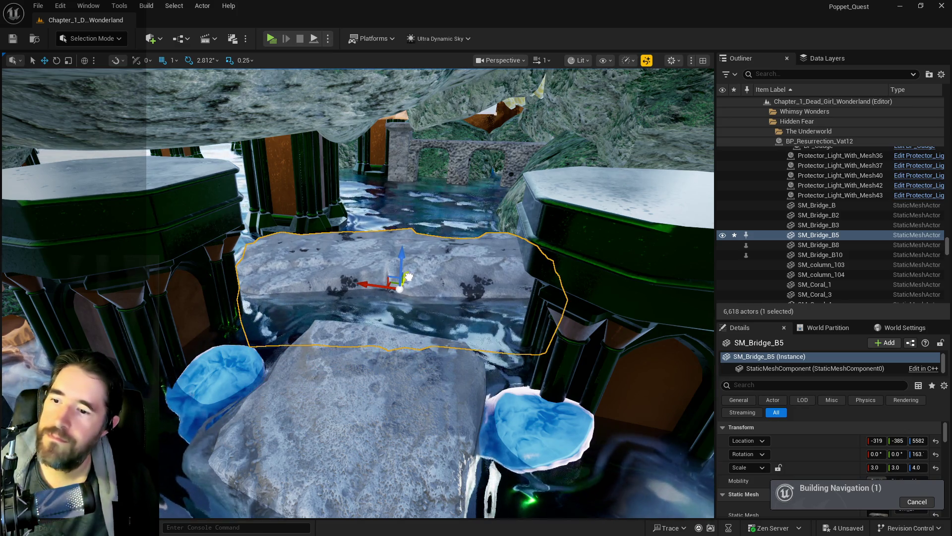
pyautogui.press('w')
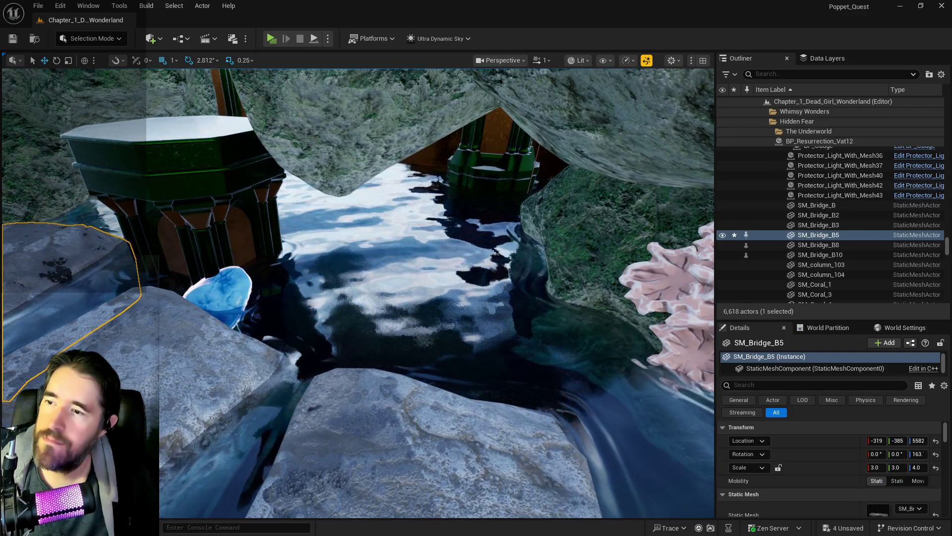
pyautogui.click(223, 292)
pyautogui.press('w')
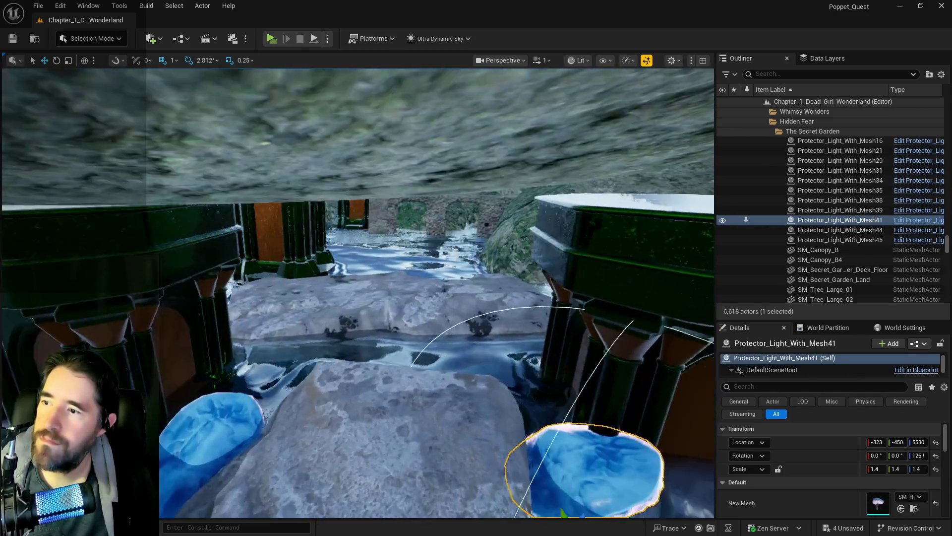
pyautogui.press('f')
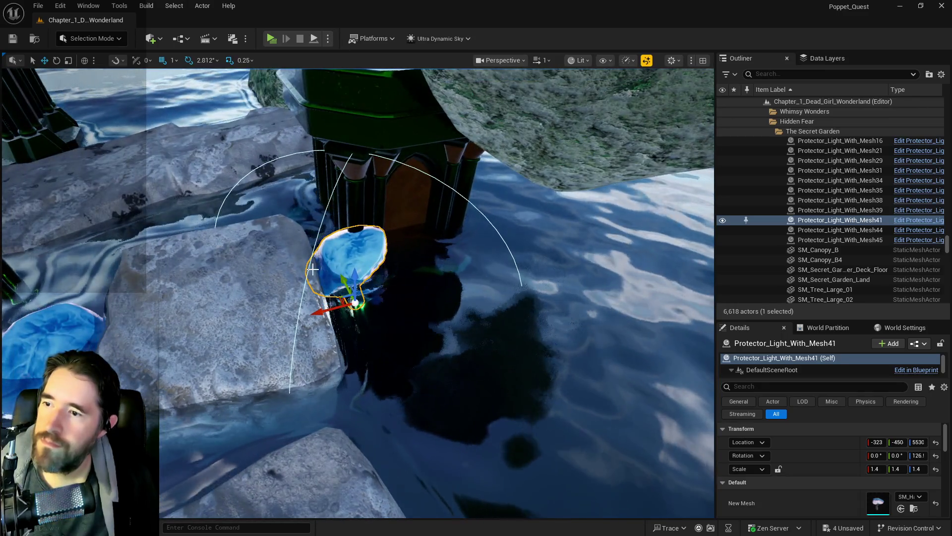
# - Raise the light onto the rock at Z 5776 and tilt it to about -41.5°, 26.1°, 116°
pyautogui.moveTo(340, 279); pyautogui.dragTo(223, 132)
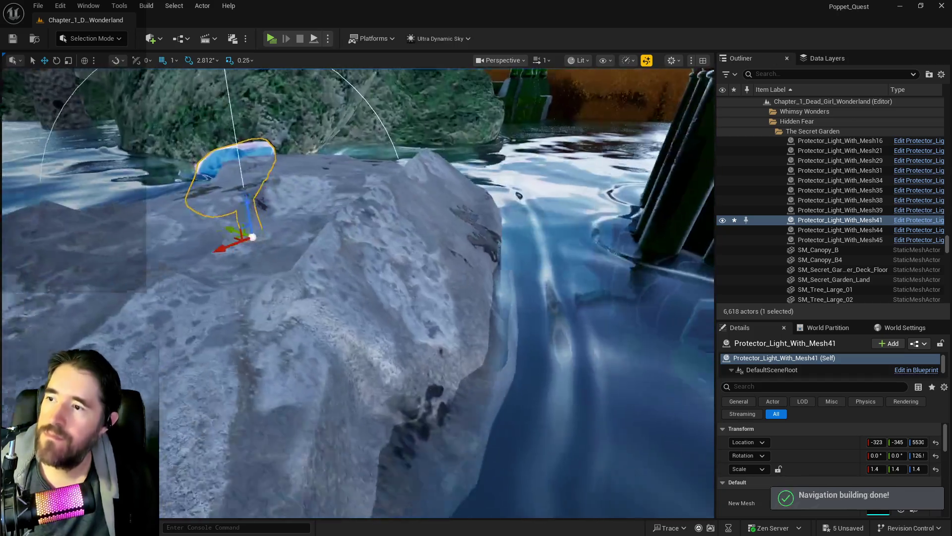
pyautogui.press('f')
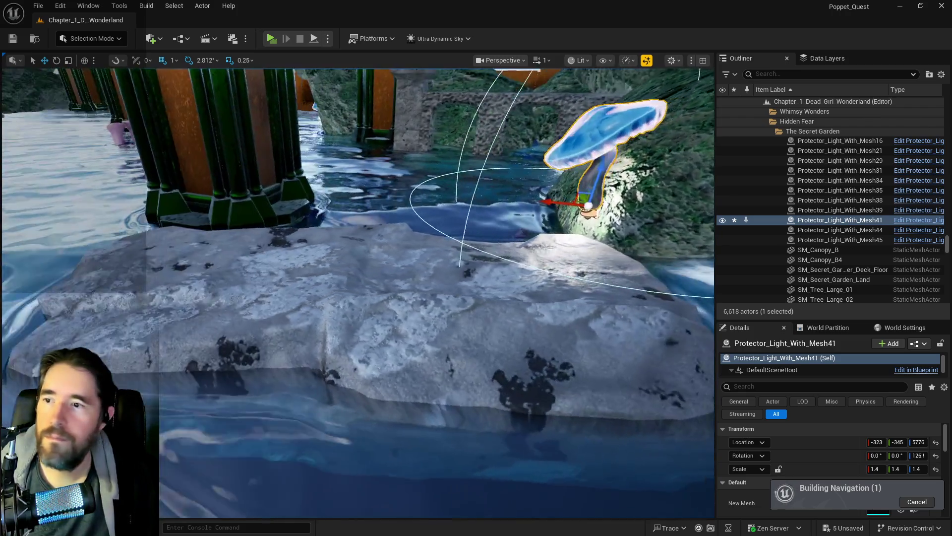
pyautogui.moveTo(377, 178); pyautogui.dragTo(356, 158)
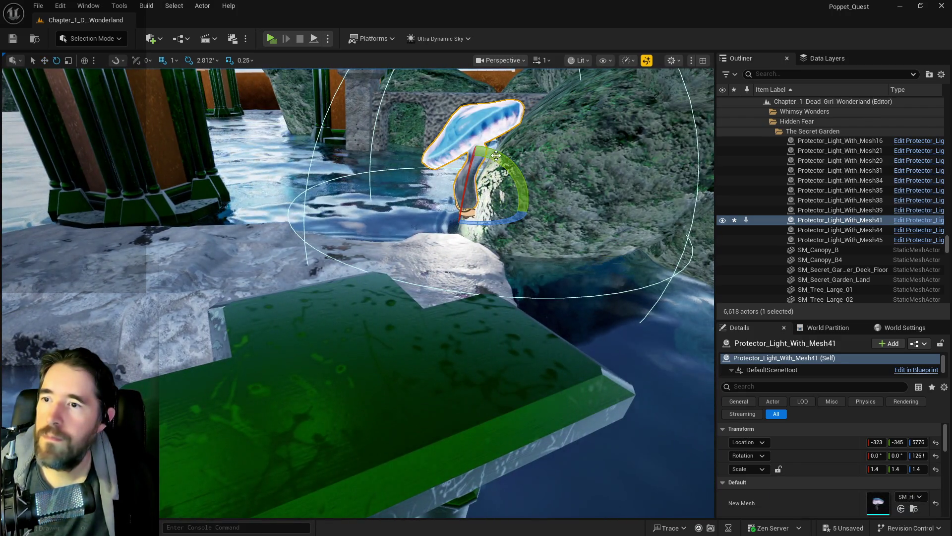
pyautogui.moveTo(410, 198); pyautogui.dragTo(410, 212)
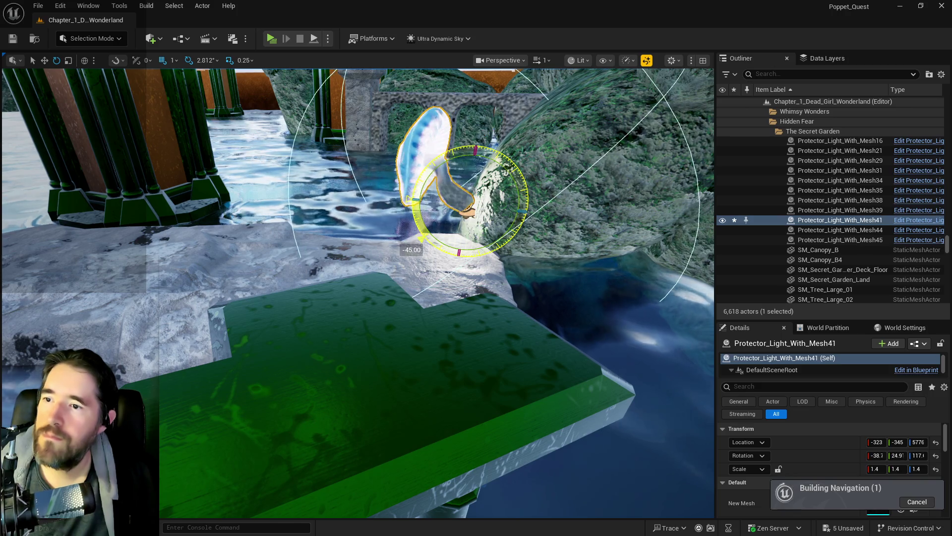
pyautogui.moveTo(477, 198); pyautogui.dragTo(480, 204)
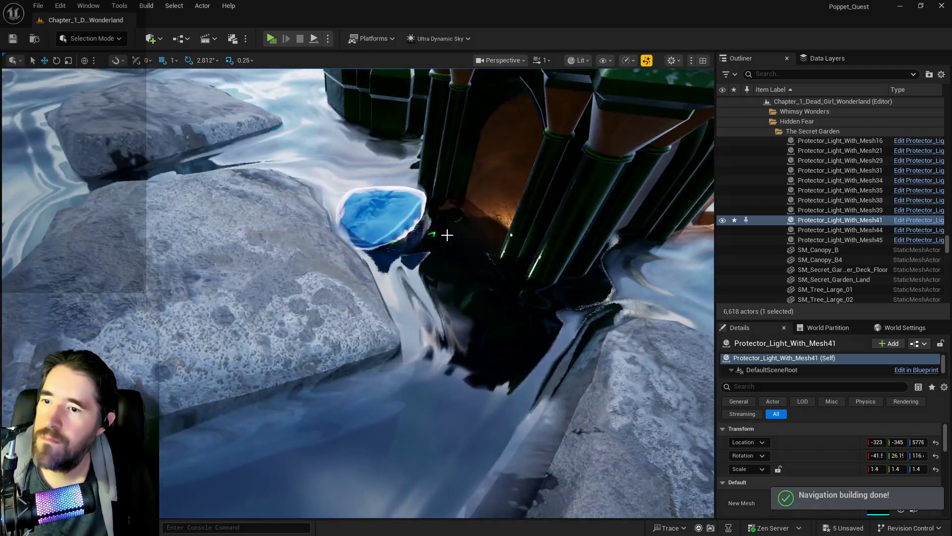
pyautogui.click(422, 226)
pyautogui.click(422, 226)
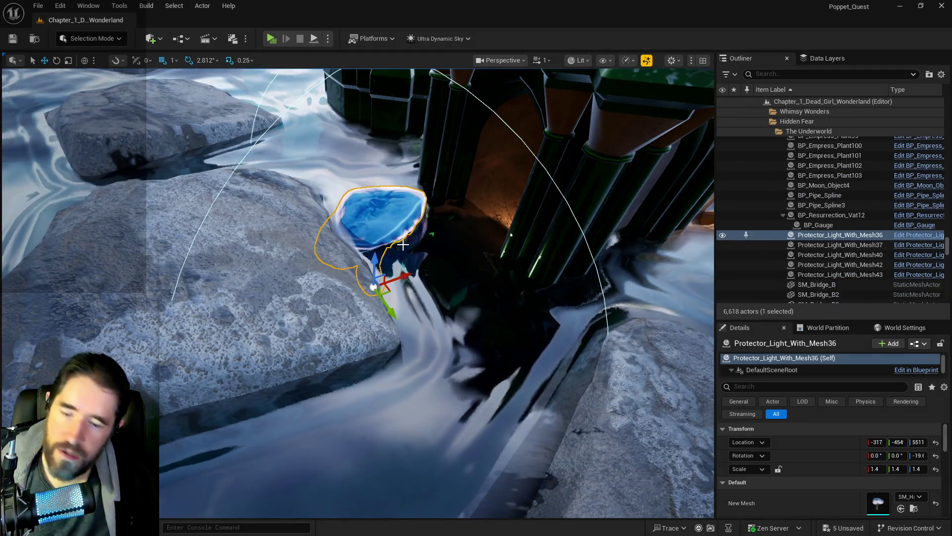
# - Delete the selected Protector_Light_With_Mesh mushroom light
pyautogui.press('Delete')
pyautogui.moveTo(381, 255); pyautogui.dragTo(383, 220)
pyautogui.moveTo(438, 196)
pyautogui.mouseDown()
pyautogui.moveTo(438, 173)
pyautogui.moveTo(438, 196)
pyautogui.moveTo(412, 168)
pyautogui.moveTo(426, 235)
pyautogui.moveTo(417, 169)
pyautogui.mouseUp()
pyautogui.click(404, 161)
# - Set SM_Floor_Piece_D4's Z scale to 10.0 in the Details panel
pyautogui.click(416, 169)
pyautogui.click(917, 467)
pyautogui.write('0')
pyautogui.press('Return')
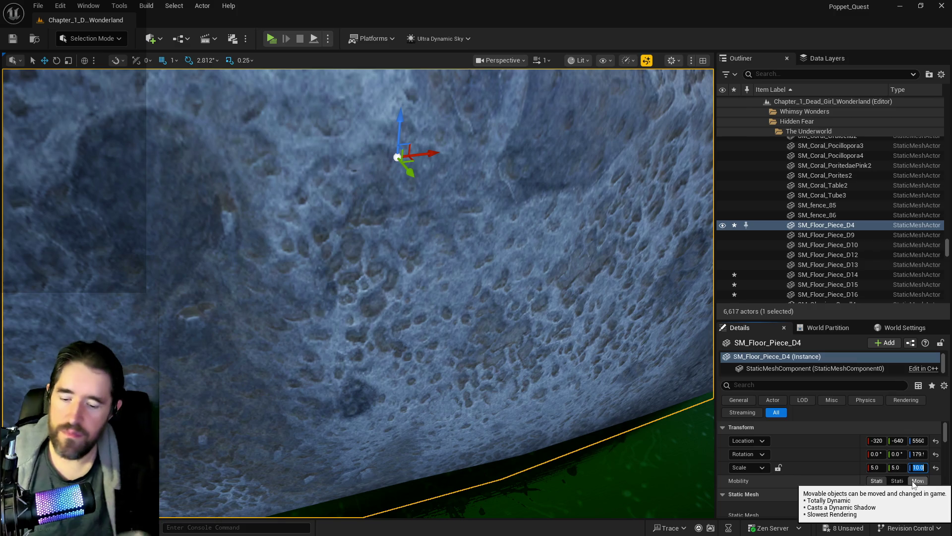
pyautogui.moveTo(357, 292)
pyautogui.mouseDown()
pyautogui.moveTo(377, 278)
pyautogui.moveTo(347, 298)
pyautogui.moveTo(367, 287)
pyautogui.moveTo(388, 293)
pyautogui.moveTo(382, 248)
pyautogui.moveTo(367, 322)
pyautogui.moveTo(373, 281)
pyautogui.moveTo(396, 275)
pyautogui.mouseUp()
pyautogui.click(373, 282)
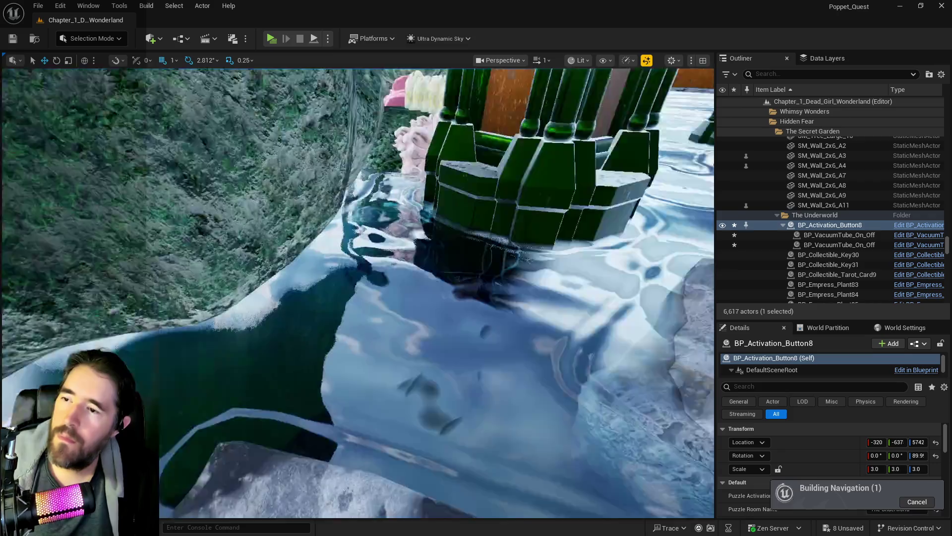
# - Locate Protector_Light_With_Mesh45 in the water by the green gate and delete it
pyautogui.moveTo(357, 293); pyautogui.dragTo(337, 263)
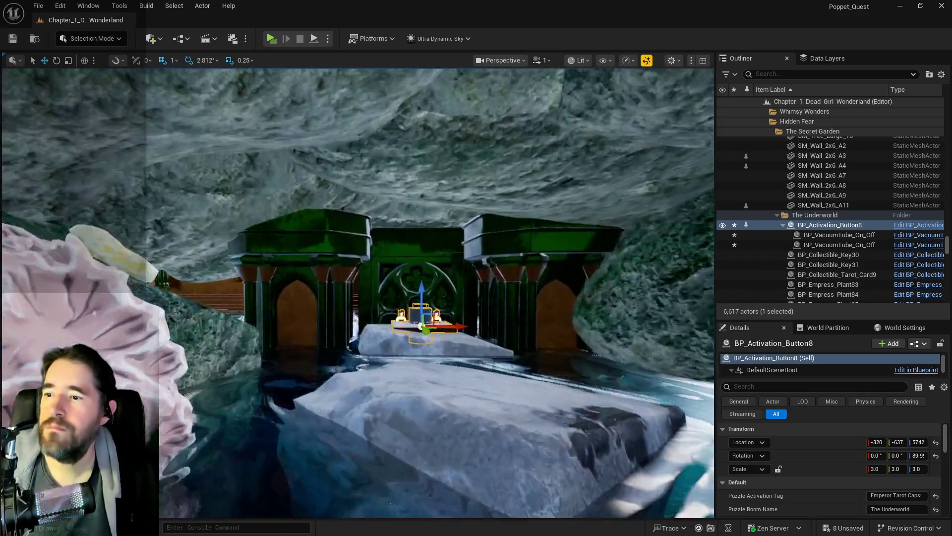
pyautogui.moveTo(372, 298); pyautogui.dragTo(372, 267)
pyautogui.moveTo(310, 267); pyautogui.dragTo(294, 390)
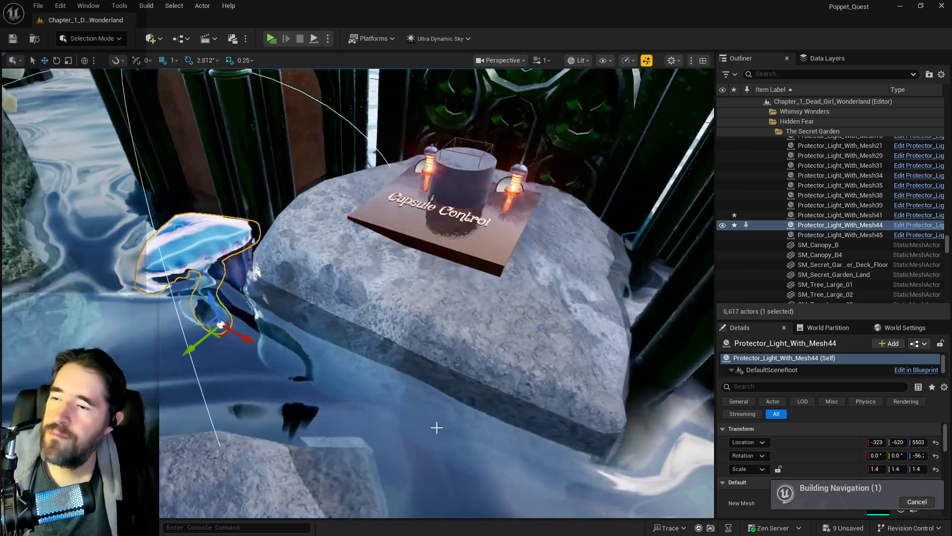
pyautogui.moveTo(437, 428); pyautogui.dragTo(254, 348)
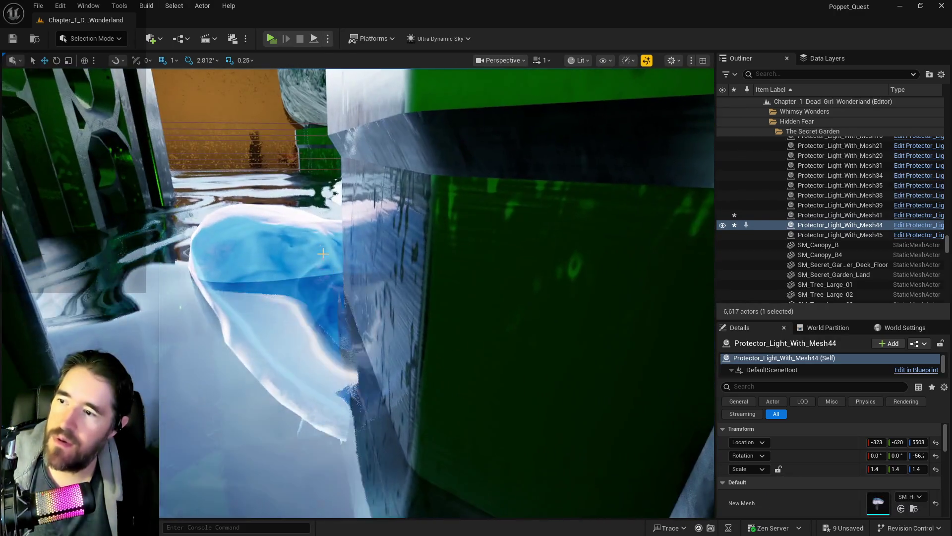
pyautogui.click(297, 232)
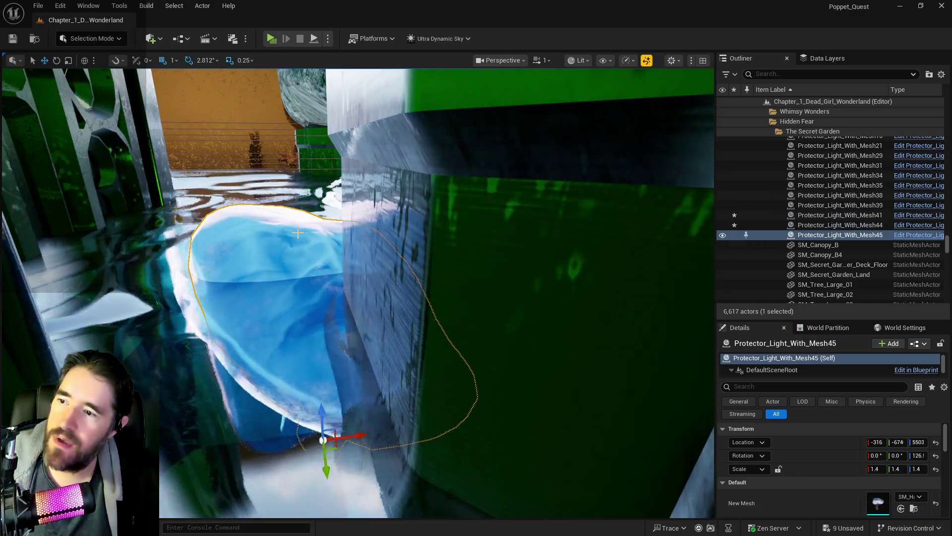
pyautogui.press('f')
pyautogui.press('Delete')
pyautogui.moveTo(298, 233); pyautogui.dragTo(298, 283)
pyautogui.press('w')
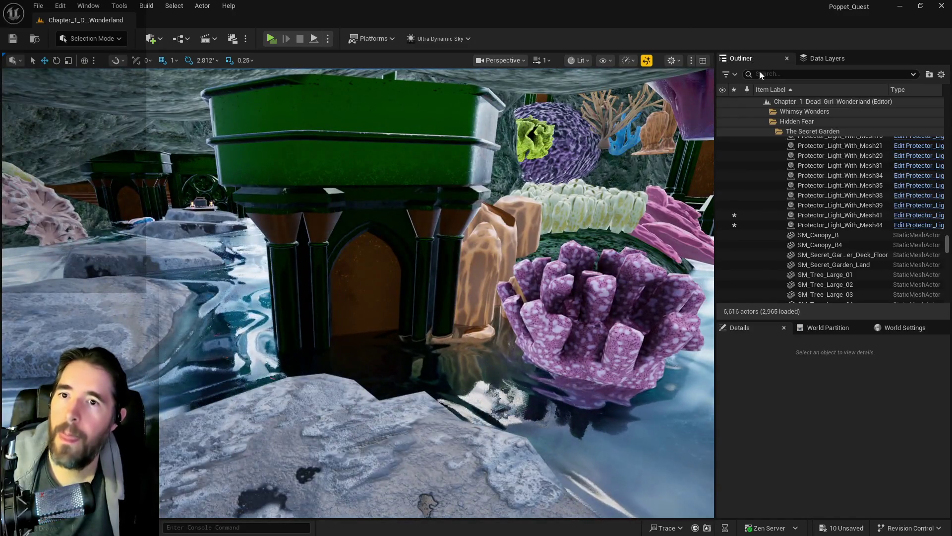
# - Search the Outliner for 'ultra' and focus Ultra_Dynamic_Sky and Ultra_Dynamic_Weather
pyautogui.click(761, 73)
pyautogui.write('ultra')
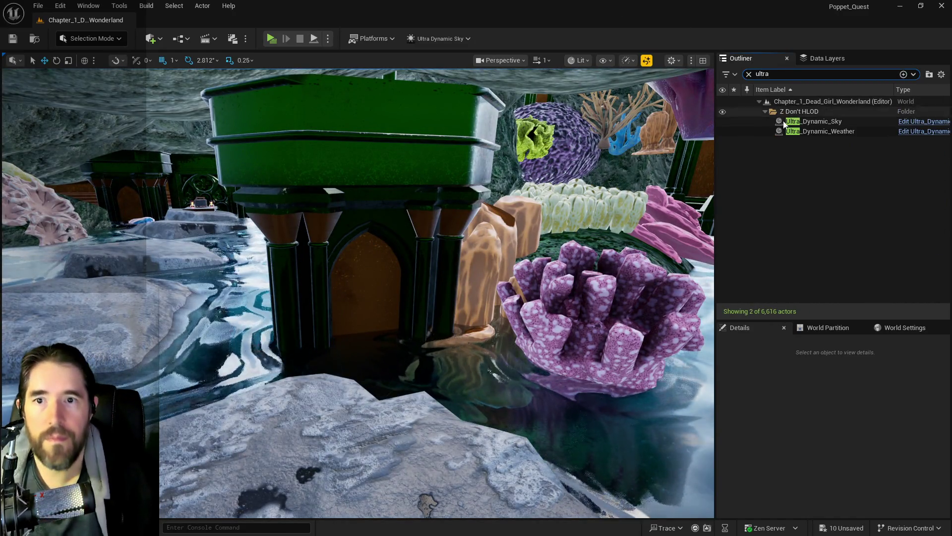
pyautogui.doubleClick(801, 130)
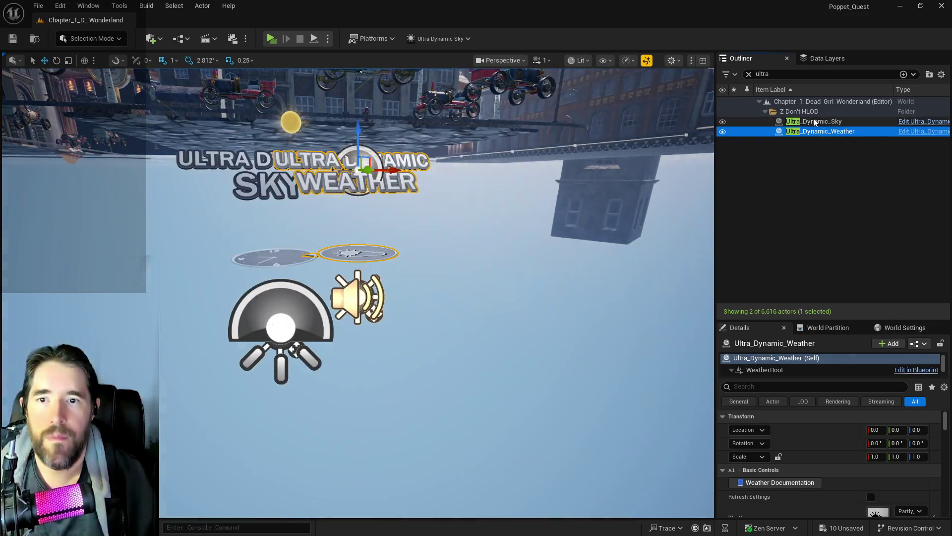
pyautogui.doubleClick(814, 120)
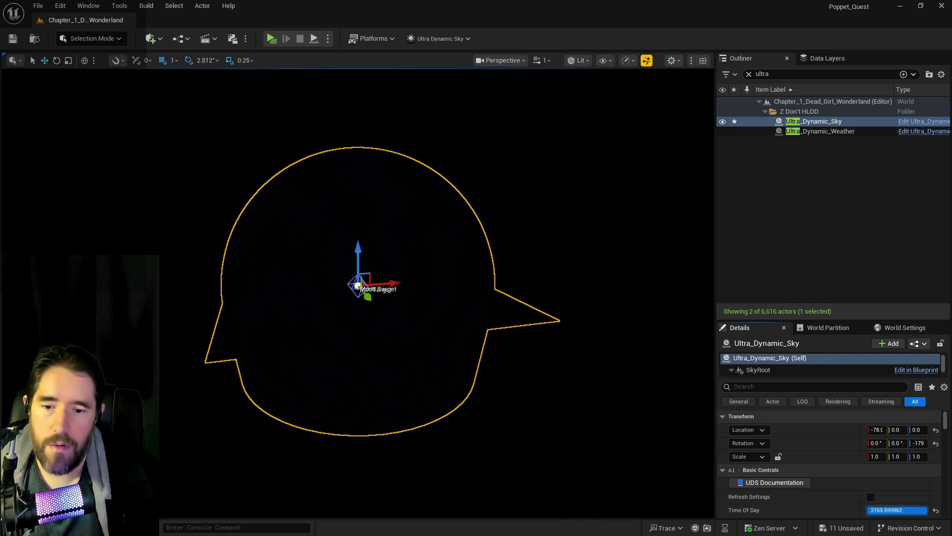
pyautogui.doubleClick(819, 131)
# - Search the Outliner for 'secret' and focus The Secret Garden Pool
pyautogui.click(749, 74)
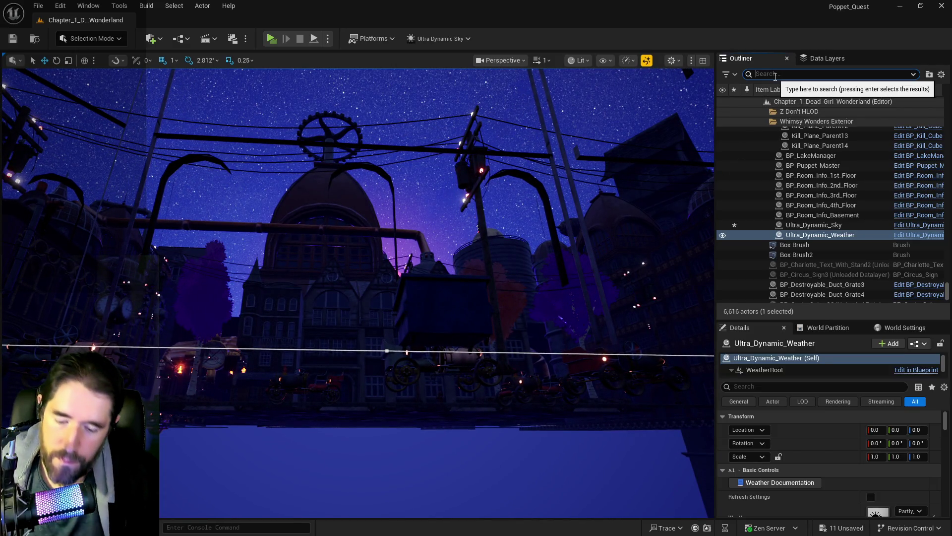
pyautogui.write('emper')
pyautogui.press('Escape')
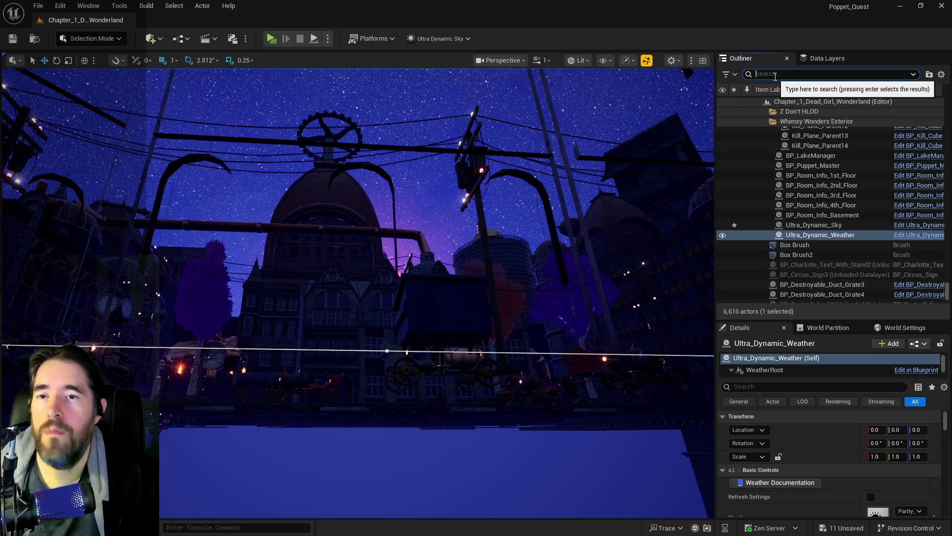
pyautogui.write('secret')
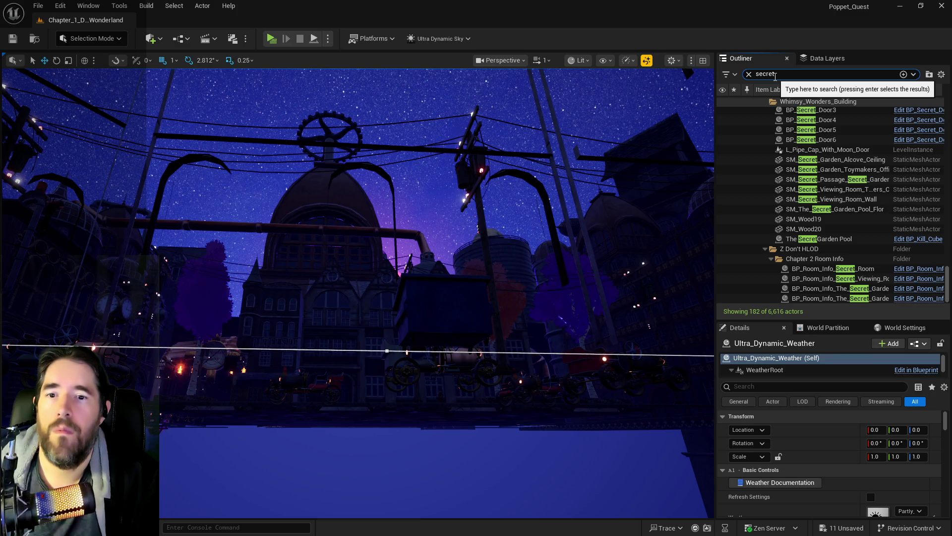
pyautogui.doubleClick(817, 240)
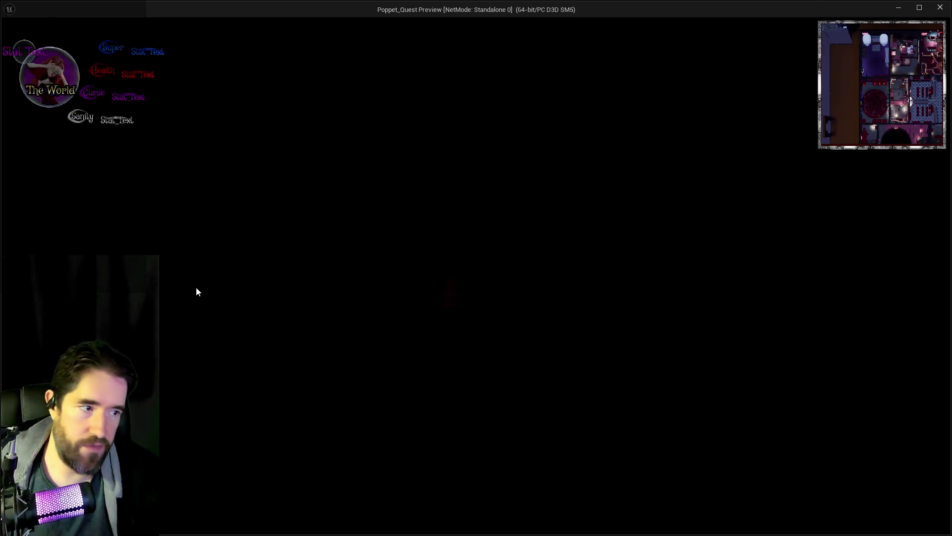
# - Take control of the Poppet_Quest preview and open the in-game inventory with I
pyautogui.click(325, 321)
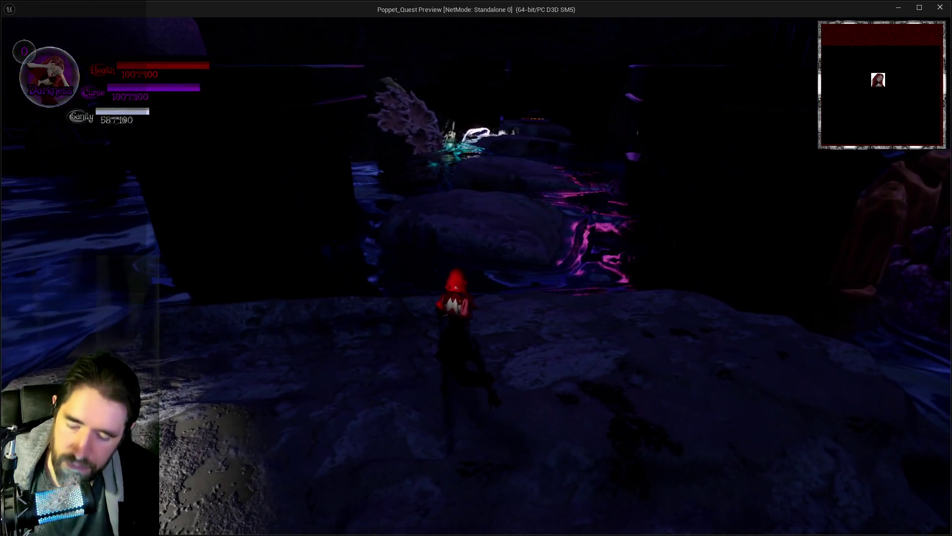
pyautogui.press('i')
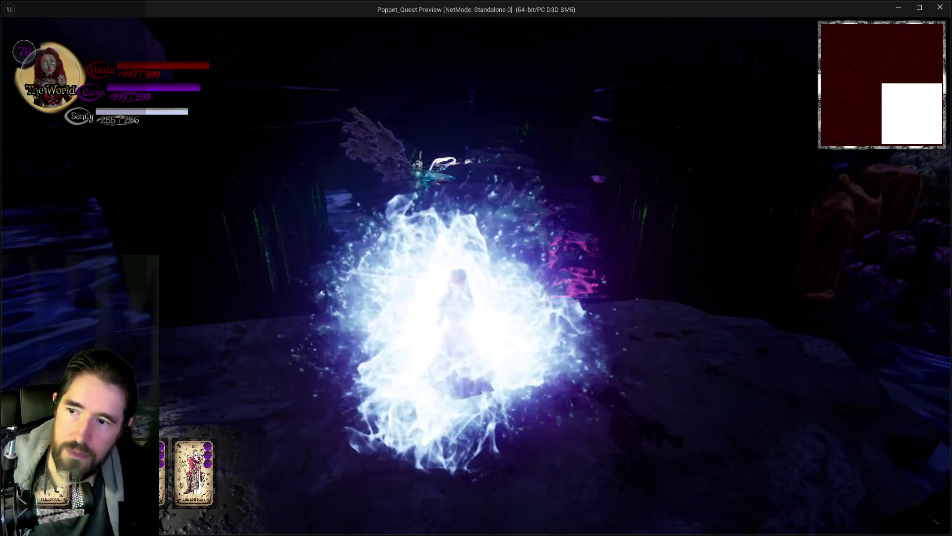
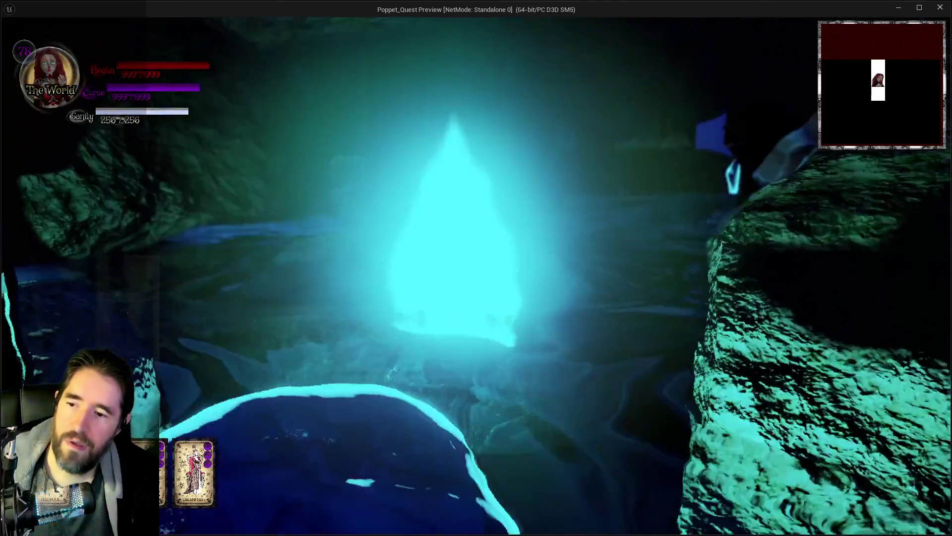
# - Stop the Play In Editor preview and fly the viewport back into the cave
pyautogui.hotkey('alt', 'Tab')
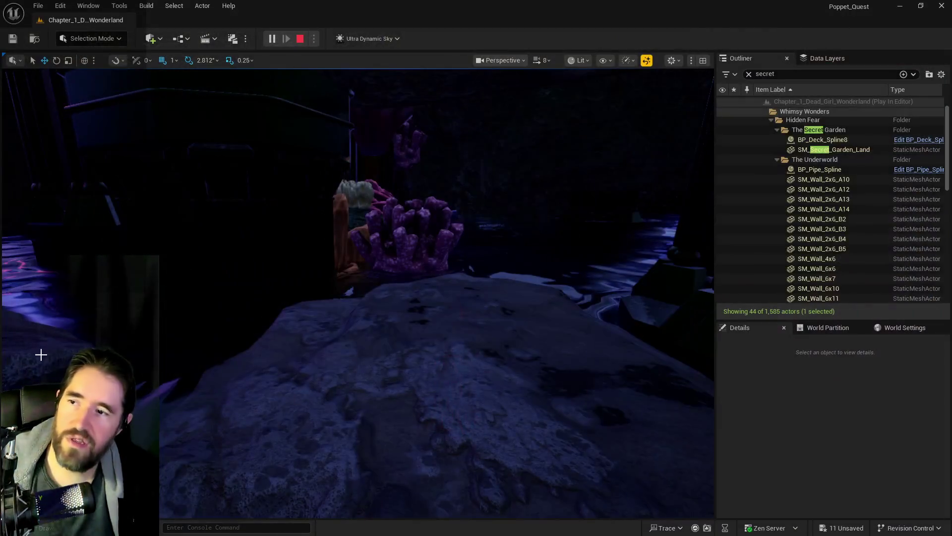
pyautogui.press('Escape')
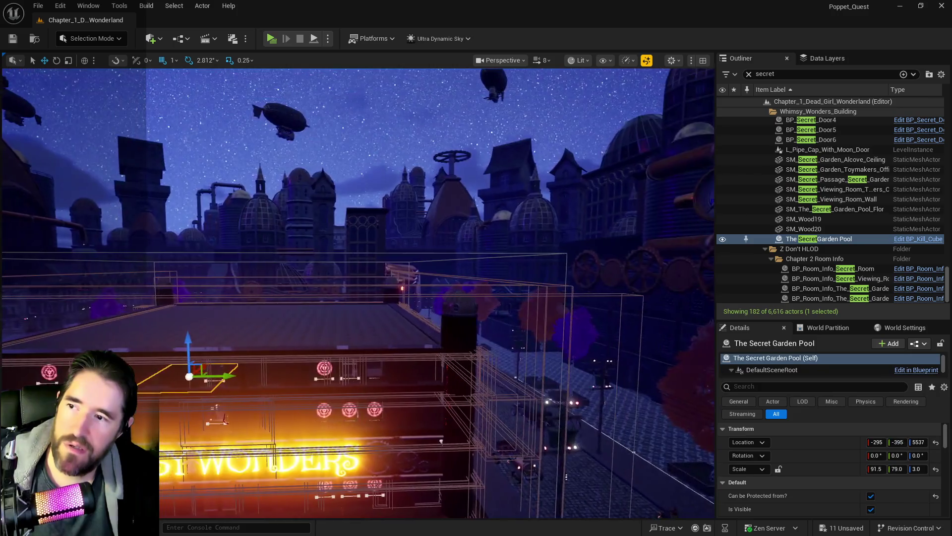
pyautogui.scroll(3, 558, 426)
pyautogui.scroll(8, 588, 446)
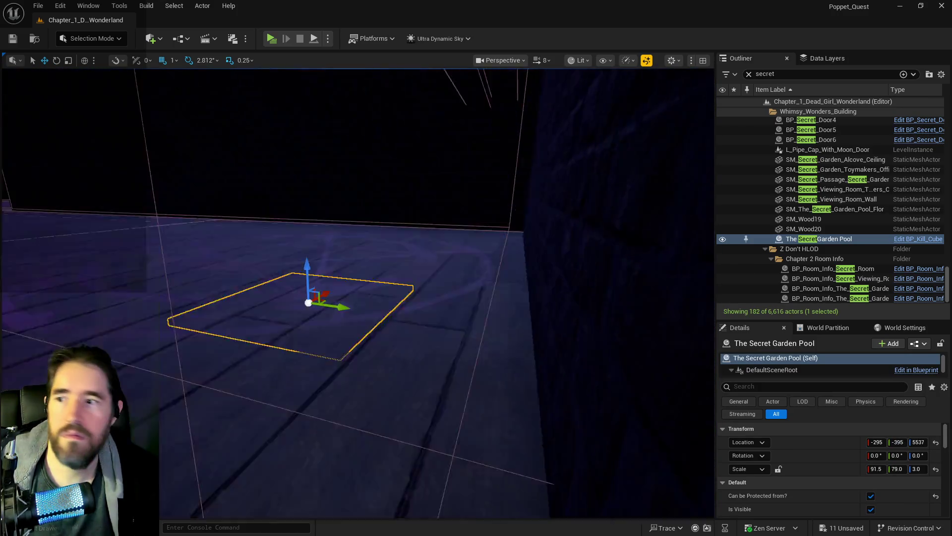
pyautogui.scroll(8, 357, 293)
pyautogui.scroll(8, 357, 293)
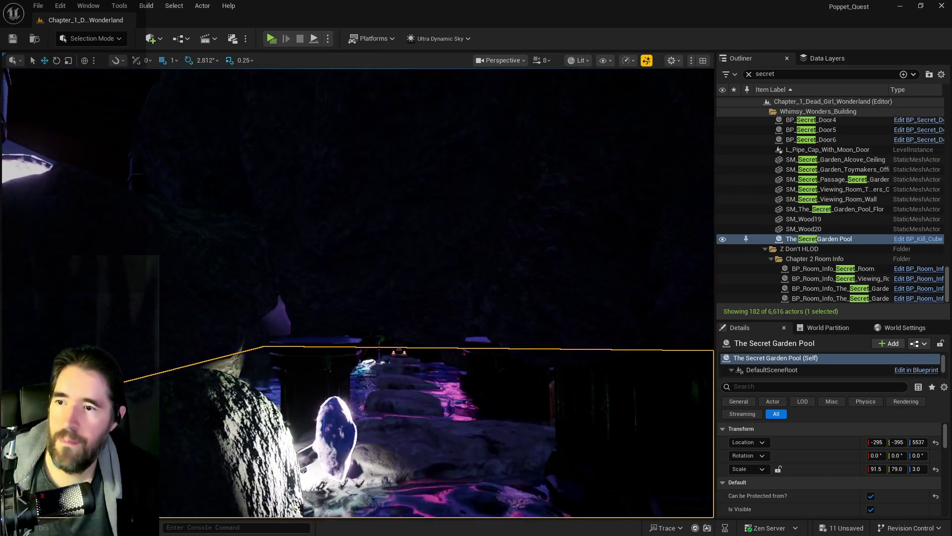
# - Select and frame rock SM_Rock79, then switch the selection to SM_Rock175
pyautogui.click(422, 312)
pyautogui.press('f')
pyautogui.scroll(5, 421, 312)
pyautogui.scroll(-5, 420, 312)
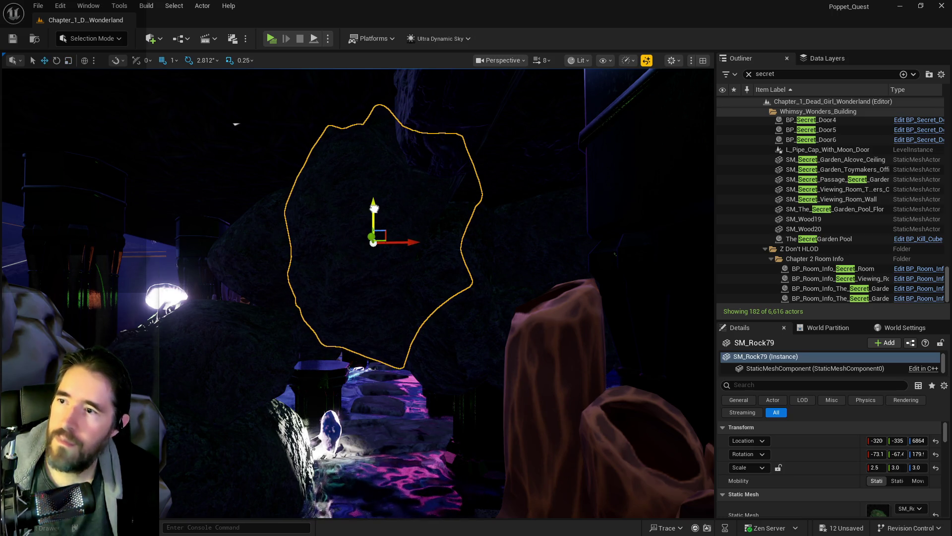
pyautogui.click(438, 263)
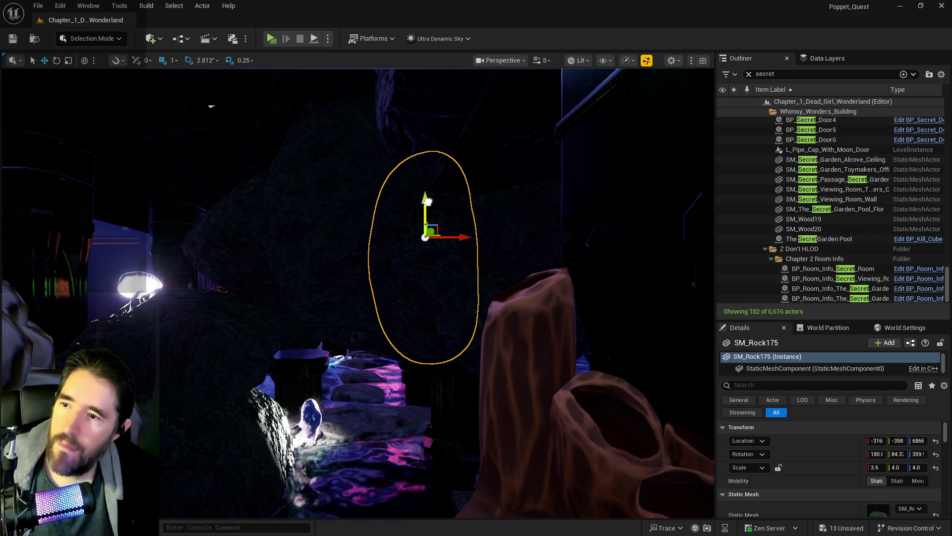
# - Fly over to the glowing crystal and delete the stray rock SM_Rock135
pyautogui.moveTo(421, 224)
pyautogui.mouseDown()
pyautogui.moveTo(406, 208)
pyautogui.moveTo(387, 258)
pyautogui.moveTo(358, 288)
pyautogui.mouseUp()
pyautogui.scroll(-3, 414, 246)
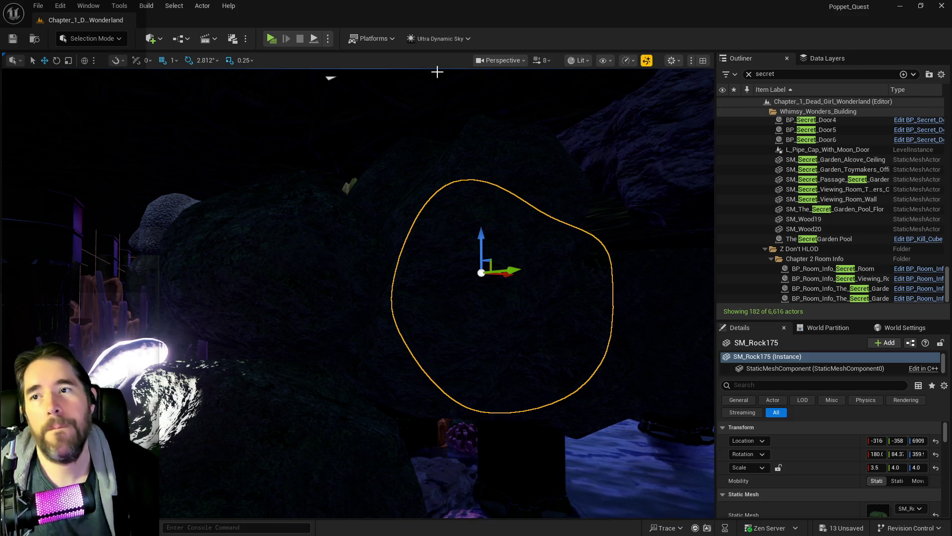
pyautogui.moveTo(498, 200)
pyautogui.mouseDown()
pyautogui.moveTo(473, 224)
pyautogui.moveTo(483, 255)
pyautogui.moveTo(483, 234)
pyautogui.moveTo(468, 250)
pyautogui.moveTo(444, 253)
pyautogui.moveTo(444, 229)
pyautogui.moveTo(427, 239)
pyautogui.mouseUp()
pyautogui.press('Delete')
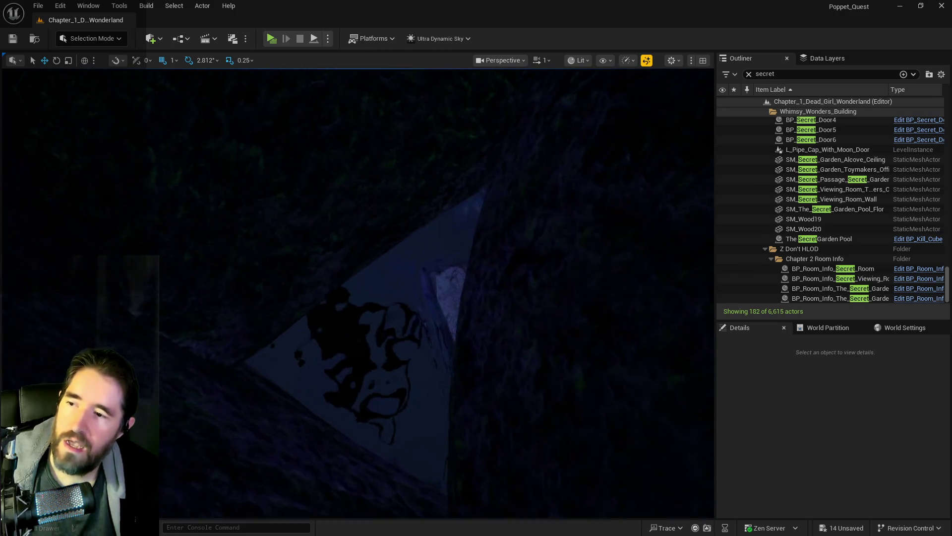
# - Select rock SM_Rock84 and nudge it sideways along X
pyautogui.moveTo(428, 239)
pyautogui.mouseDown()
pyautogui.moveTo(426, 286)
pyautogui.moveTo(470, 300)
pyautogui.moveTo(470, 380)
pyautogui.moveTo(491, 380)
pyautogui.mouseUp()
pyautogui.click(469, 300)
pyautogui.moveTo(403, 267); pyautogui.dragTo(501, 309)
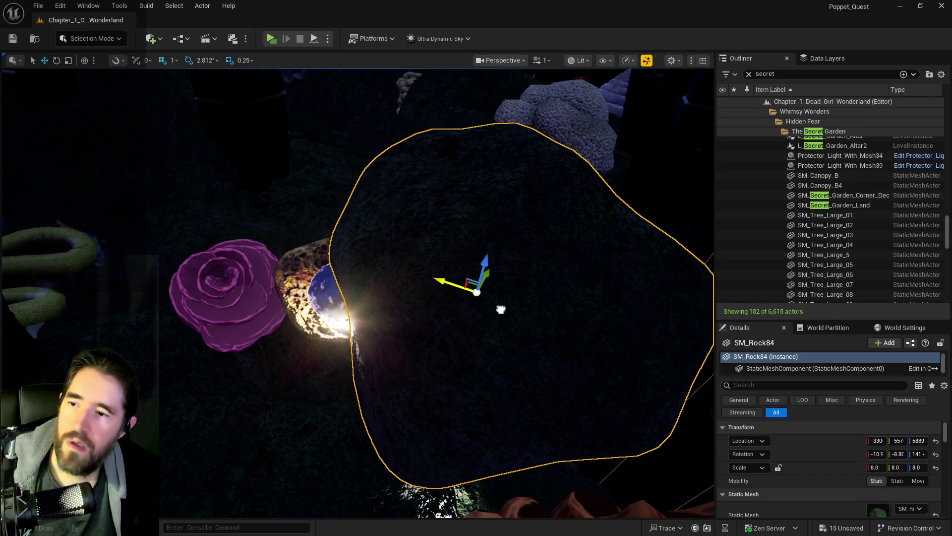
pyautogui.moveTo(578, 343); pyautogui.dragTo(600, 356)
# - Move coral SM_Coral_Tube3 beside the rock and rotate it to stand upright
pyautogui.moveTo(496, 347)
pyautogui.mouseDown()
pyautogui.moveTo(432, 330)
pyautogui.moveTo(476, 327)
pyautogui.moveTo(426, 262)
pyautogui.moveTo(342, 257)
pyautogui.mouseUp()
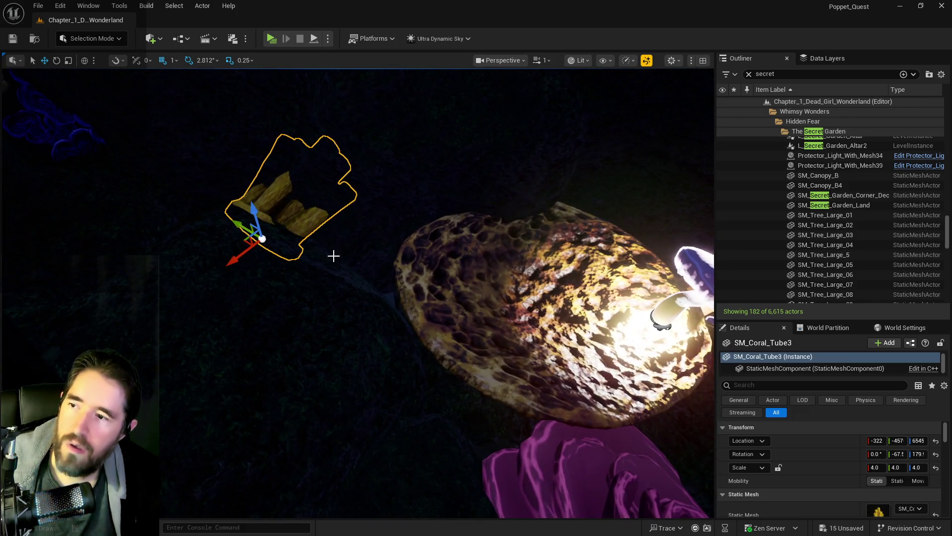
pyautogui.moveTo(240, 226); pyautogui.dragTo(331, 298)
pyautogui.moveTo(390, 333)
pyautogui.mouseDown()
pyautogui.moveTo(402, 338)
pyautogui.moveTo(278, 276)
pyautogui.mouseUp()
pyautogui.press('e')
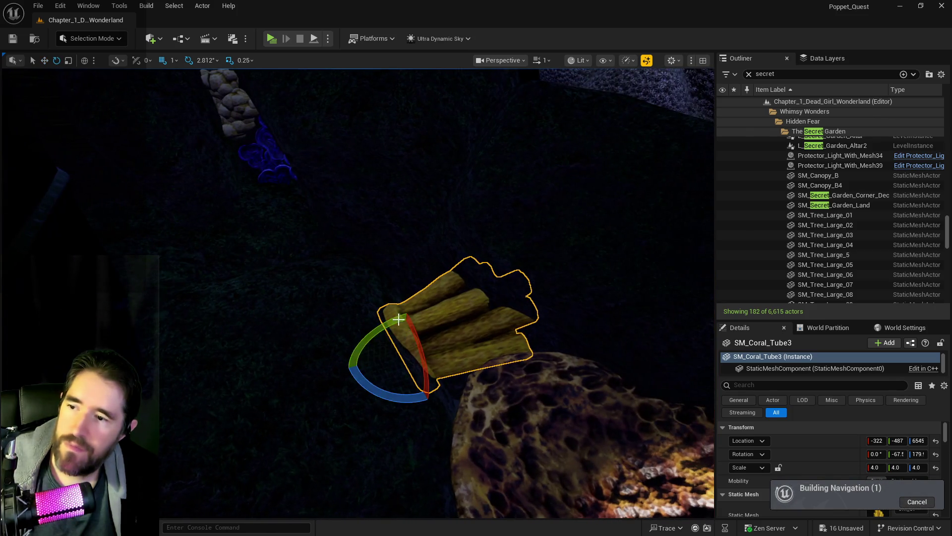
pyautogui.moveTo(389, 324)
pyautogui.mouseDown()
pyautogui.moveTo(353, 384)
pyautogui.moveTo(381, 389)
pyautogui.mouseUp()
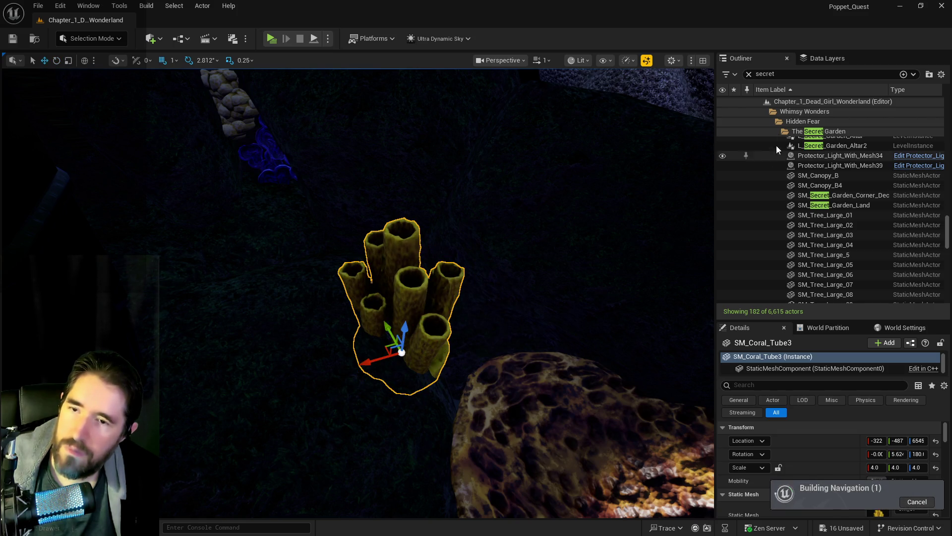
# - Find the NavMeshBoundsVolume with an Outliner search for 'nav' and delete it
pyautogui.write('nav')
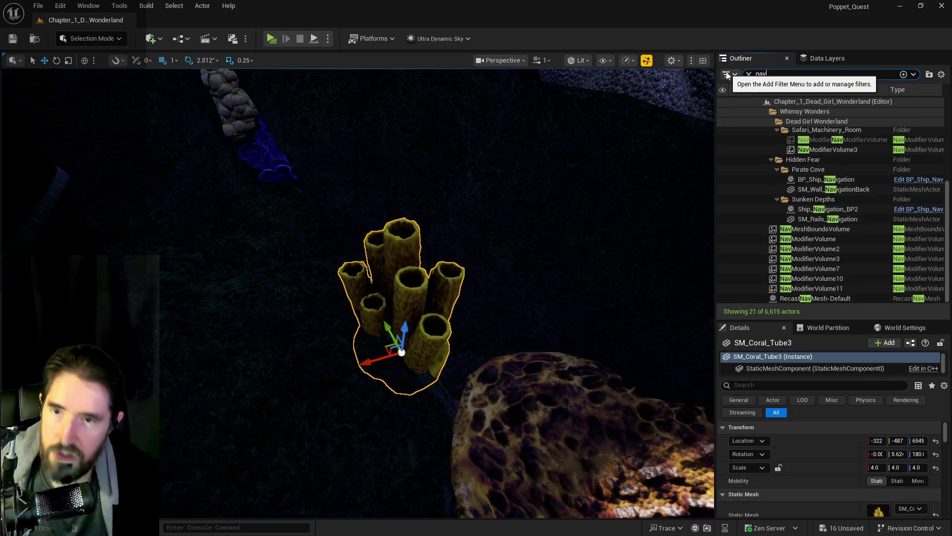
pyautogui.click(783, 229)
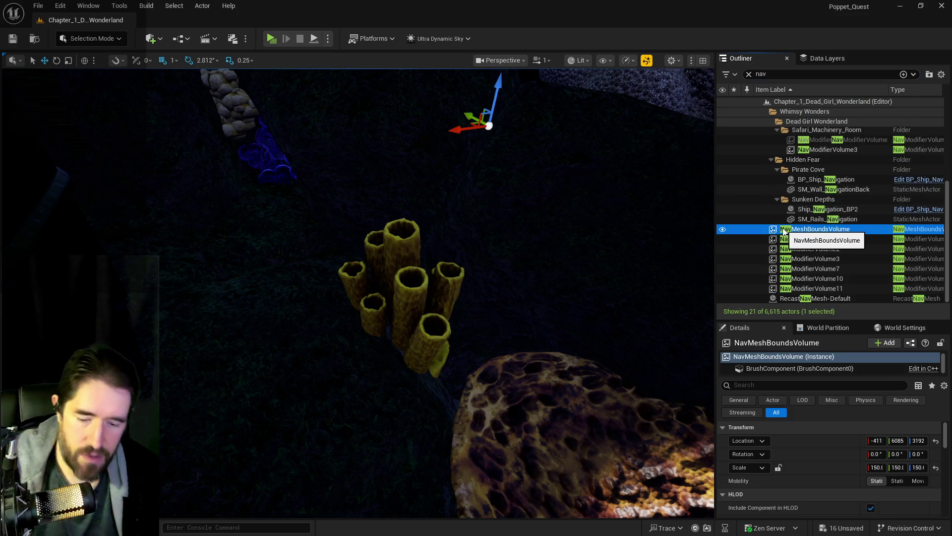
pyautogui.press('Delete')
# - Raise the coral tube and slide it slightly along X
pyautogui.click(413, 295)
pyautogui.moveTo(405, 330); pyautogui.dragTo(394, 307)
pyautogui.moveTo(348, 334)
pyautogui.mouseDown()
pyautogui.moveTo(328, 334)
pyautogui.moveTo(501, 242)
pyautogui.mouseUp()
# - Select dark rock SM_Rock57 and move it sideways
pyautogui.click(501, 242)
pyautogui.moveTo(419, 257)
pyautogui.mouseDown()
pyautogui.moveTo(364, 270)
pyautogui.moveTo(334, 243)
pyautogui.moveTo(281, 257)
pyautogui.moveTo(382, 326)
pyautogui.moveTo(367, 248)
pyautogui.moveTo(426, 245)
pyautogui.moveTo(285, 288)
pyautogui.mouseUp()
pyautogui.press('e')
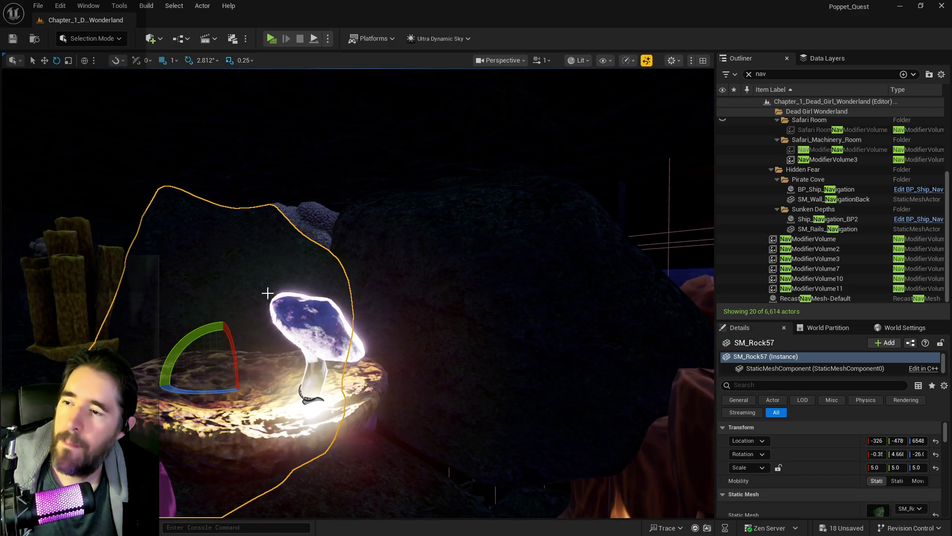
# - Raise SM_Rock57, then lift the Protector_Light_With_Mesh42 light higher along Z
pyautogui.moveTo(223, 336)
pyautogui.mouseDown()
pyautogui.moveTo(231, 311)
pyautogui.moveTo(261, 300)
pyautogui.moveTo(261, 268)
pyautogui.moveTo(238, 312)
pyautogui.moveTo(268, 332)
pyautogui.mouseUp()
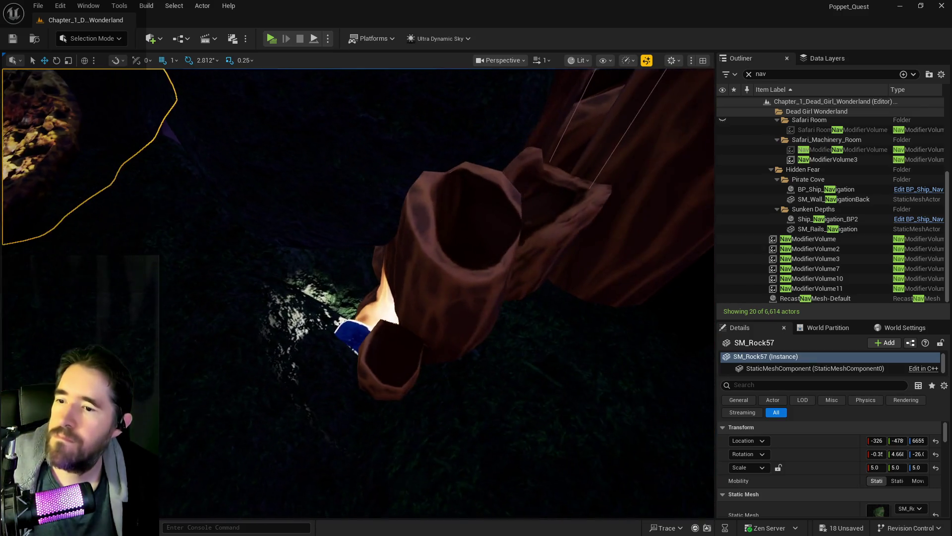
pyautogui.click(343, 323)
pyautogui.moveTo(343, 323)
pyautogui.mouseDown()
pyautogui.moveTo(343, 312)
pyautogui.moveTo(302, 292)
pyautogui.mouseUp()
pyautogui.moveTo(372, 315); pyautogui.dragTo(372, 314)
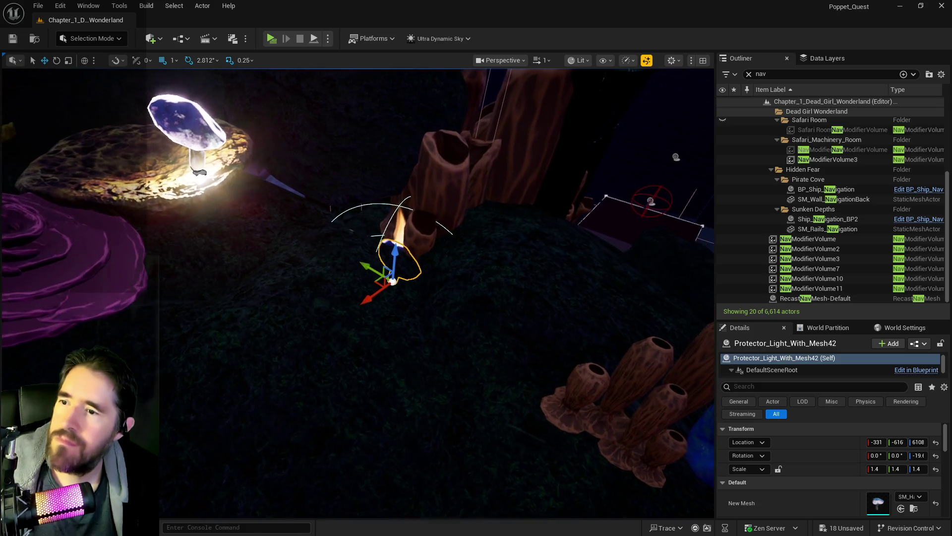
pyautogui.moveTo(397, 251)
pyautogui.mouseDown()
pyautogui.moveTo(407, 191)
pyautogui.moveTo(431, 248)
pyautogui.moveTo(535, 293)
pyautogui.moveTo(610, 267)
pyautogui.moveTo(611, 290)
pyautogui.moveTo(611, 248)
pyautogui.moveTo(610, 347)
pyautogui.moveTo(610, 276)
pyautogui.mouseUp()
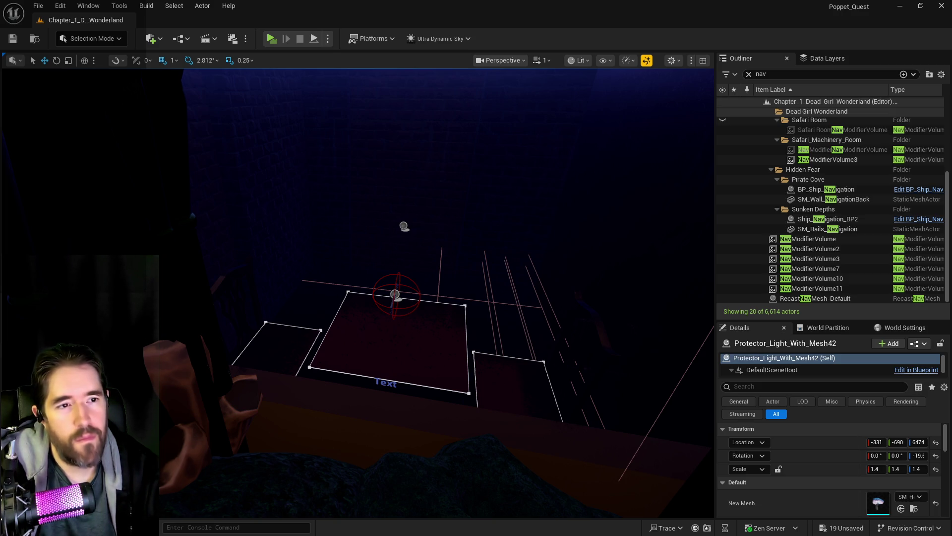
pyautogui.hotkey('alt', 'Tab')
# - Add an unformatted 'Ideas:' section above To Do noting a Toymaker-or-Charlotte Secret Viewing room that vanishes afterward
pyautogui.click(405, 354)
pyautogui.press('Return')
pyautogui.press('Return')
pyautogui.press('Up')
pyautogui.press('Up')
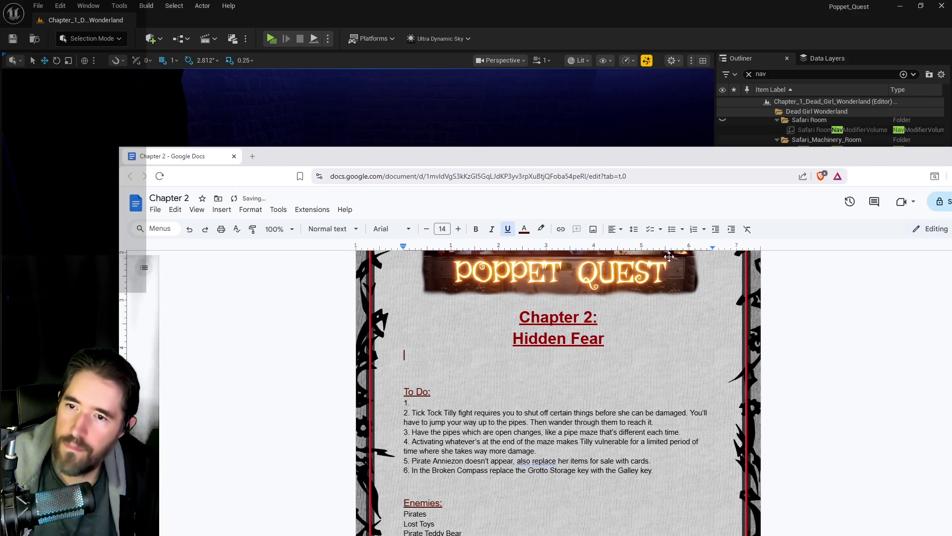
pyautogui.write('Ideas:')
pyautogui.click(747, 230)
pyautogui.press('Return')
pyautogui.write('1.')
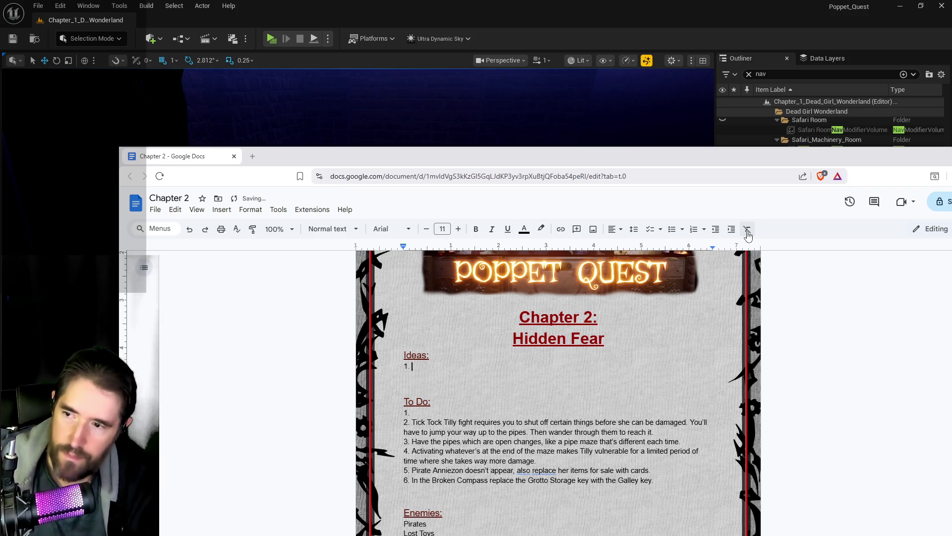
pyautogui.write('oya')
pyautogui.write('aker or Charlot')
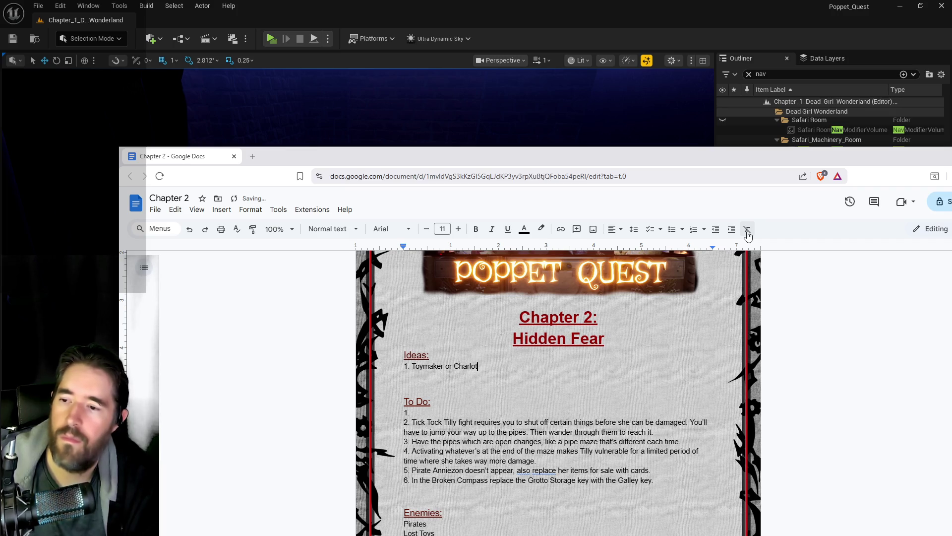
pyautogui.write('te watching f')
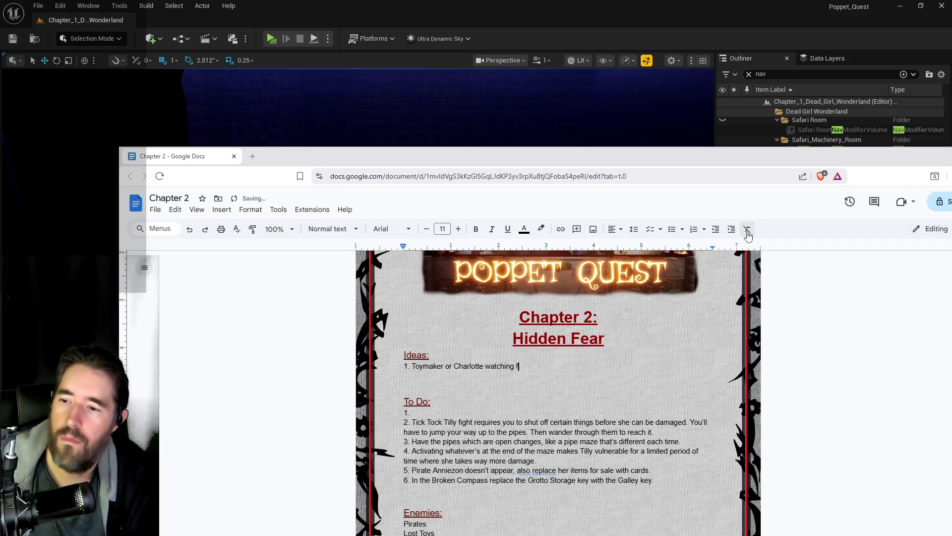
pyautogui.write('the')
pyautogui.press('BackSpace')
pyautogui.press('BackSpace')
pyautogui.press('BackSpace')
pyautogui.write('Secret Vi')
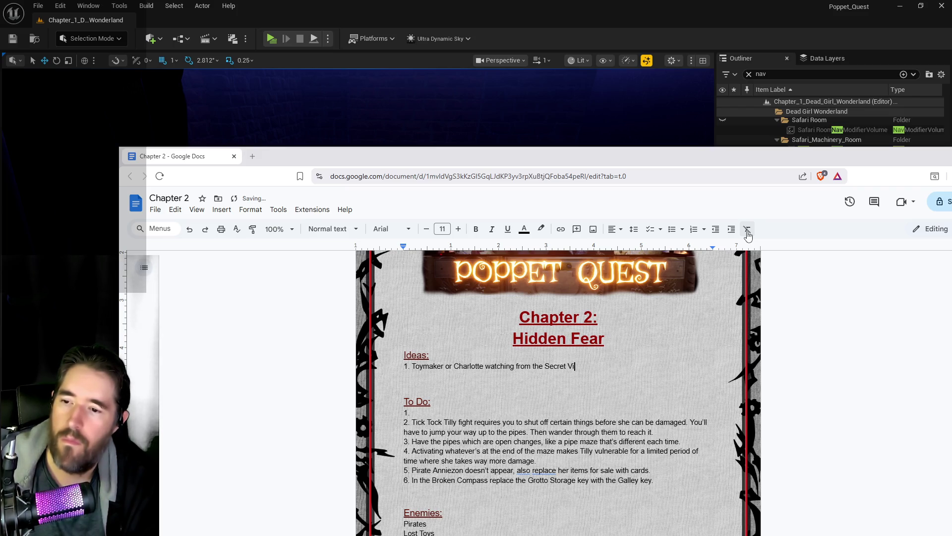
pyautogui.write('ewing room as you pass by')
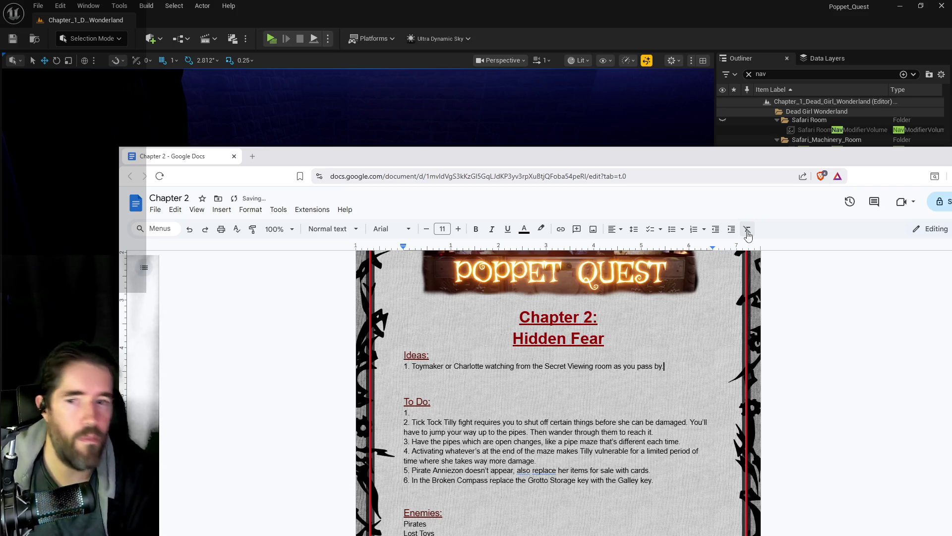
pyautogui.write('. Vanis')
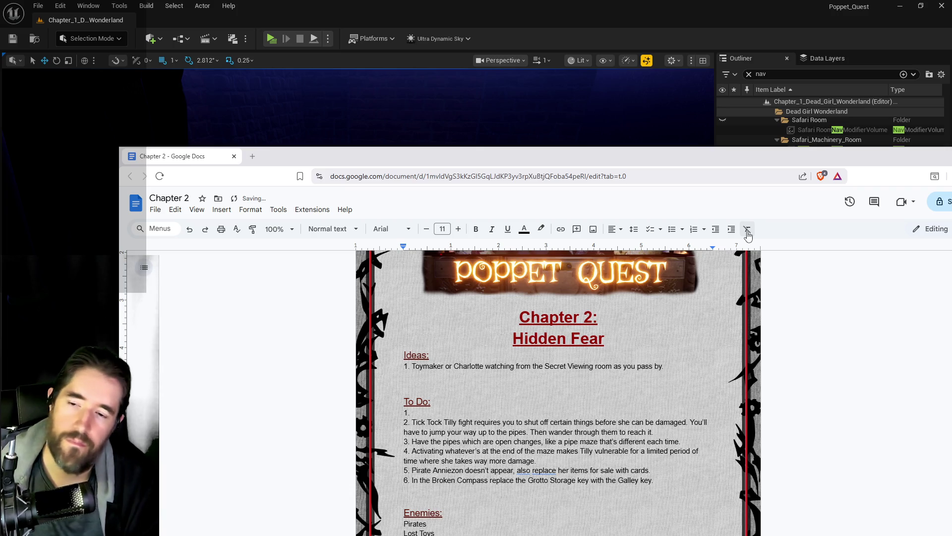
pyautogui.write('hes a')
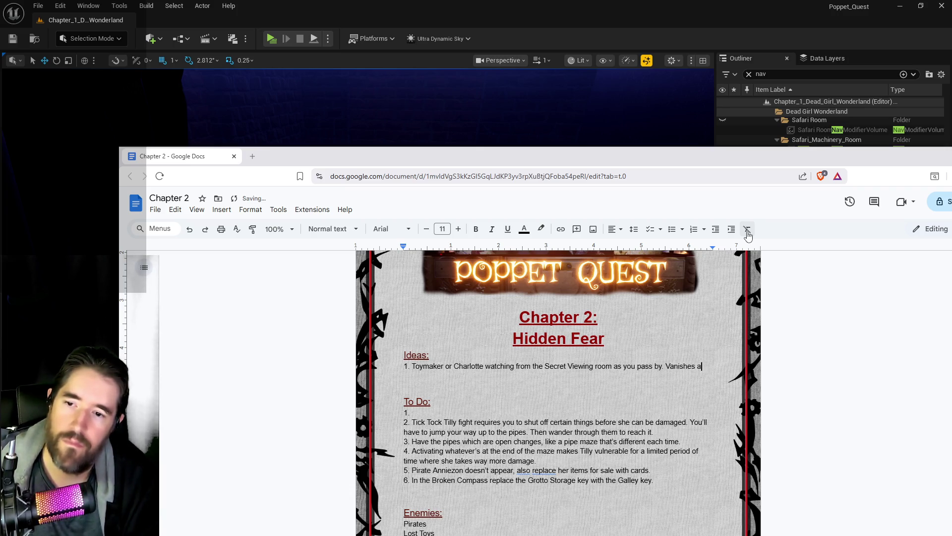
pyautogui.write('fterwards.')
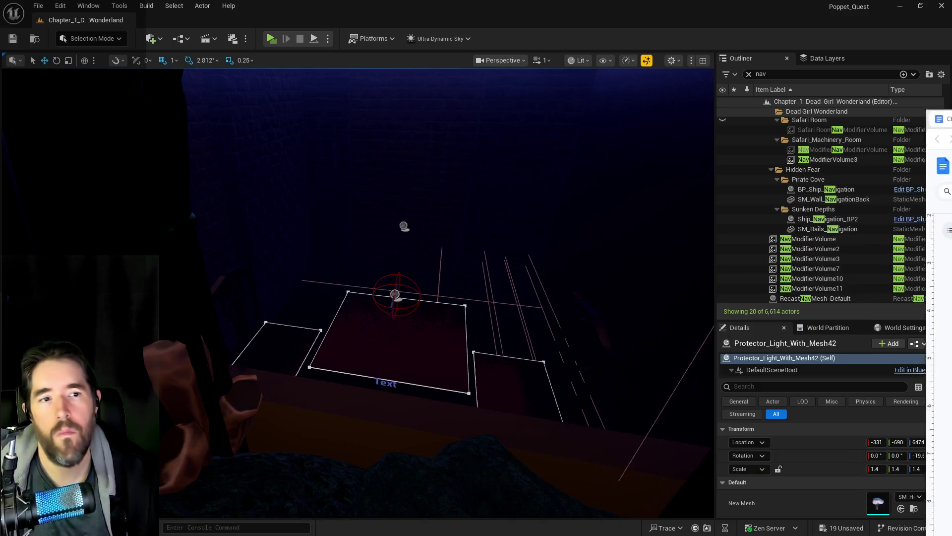
pyautogui.click(714, 136)
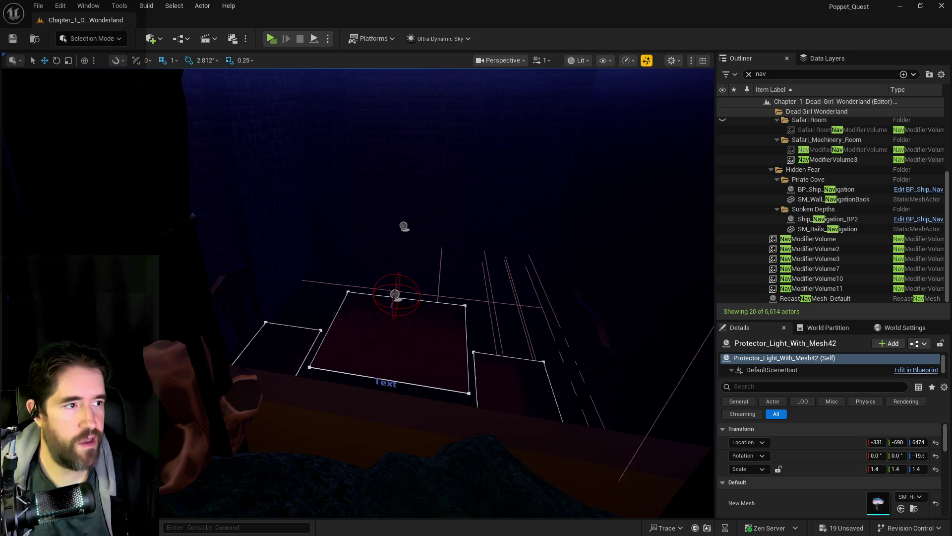
pyautogui.moveTo(617, 457); pyautogui.dragTo(639, 457)
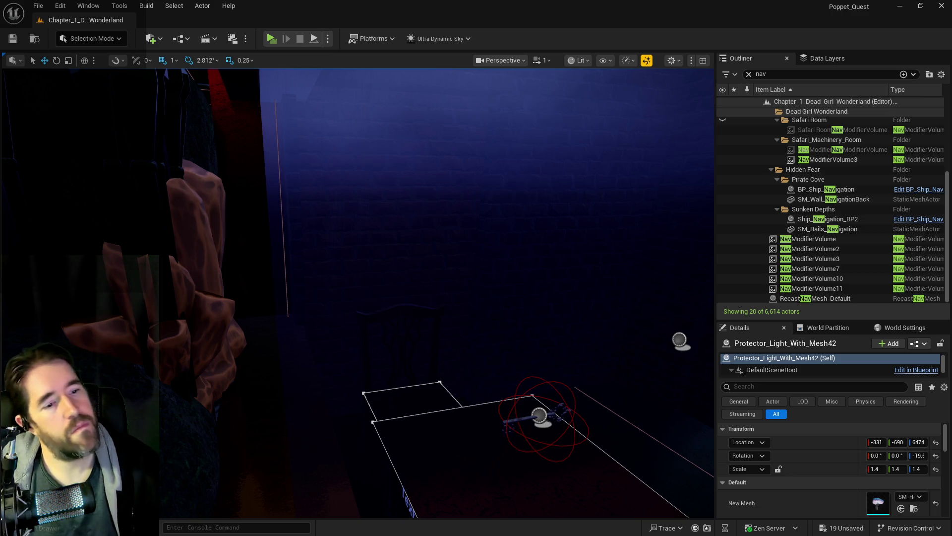
pyautogui.press('f')
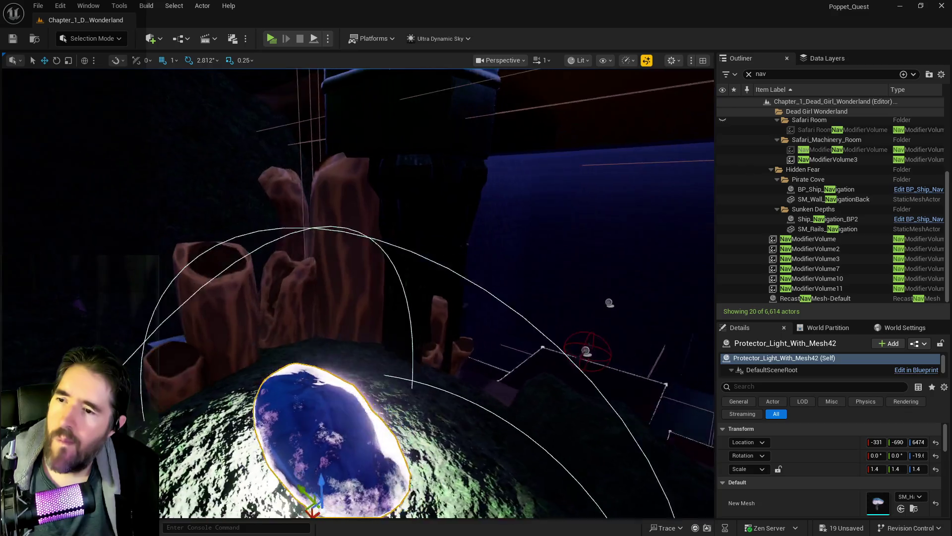
# - Move the orange tube coral cluster SM_corall_29, set its locked scale to 20, and raise it
pyautogui.click(446, 362)
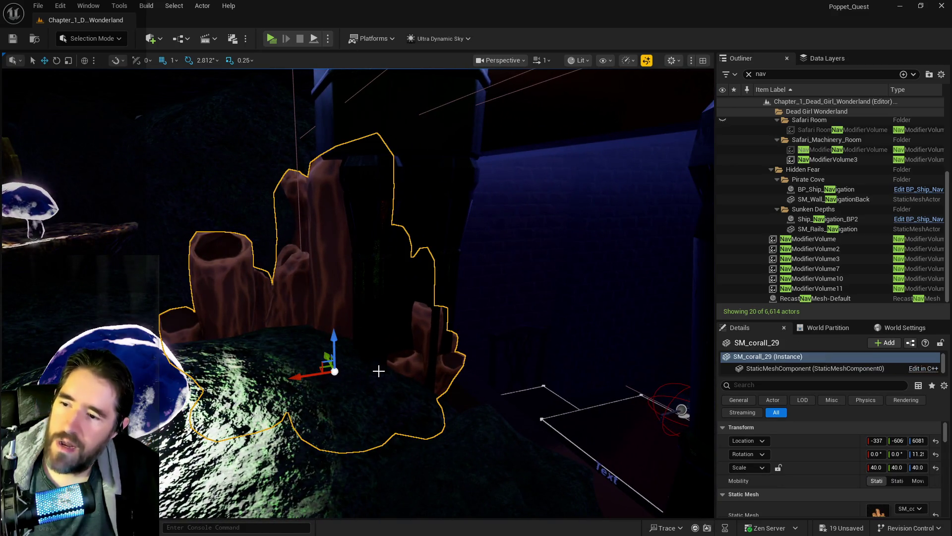
pyautogui.moveTo(312, 377); pyautogui.dragTo(175, 395)
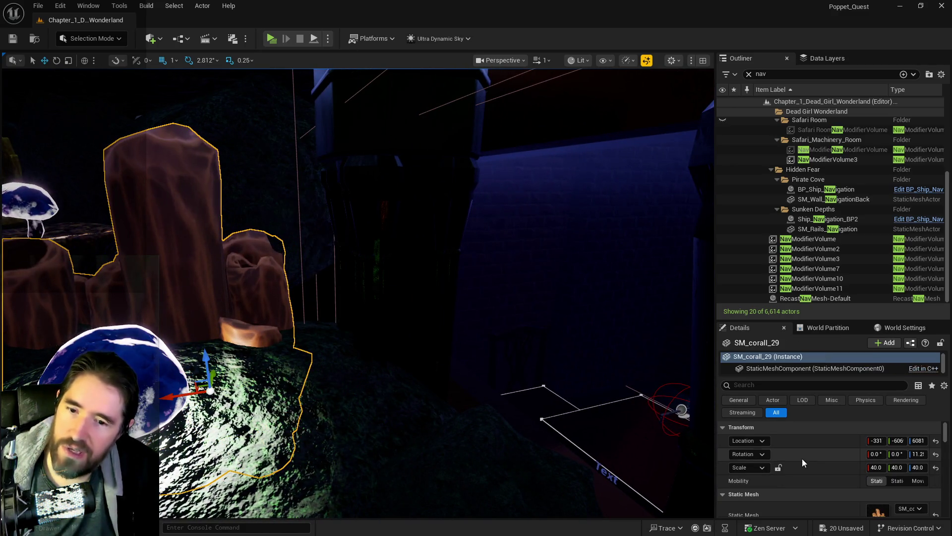
pyautogui.click(778, 468)
pyautogui.click(877, 468)
pyautogui.write('20')
pyautogui.press('Return')
pyautogui.moveTo(207, 361); pyautogui.dragTo(209, 299)
# - Tilt the green SM_Coral_Heliopora coral by about 25 degrees
pyautogui.press('f')
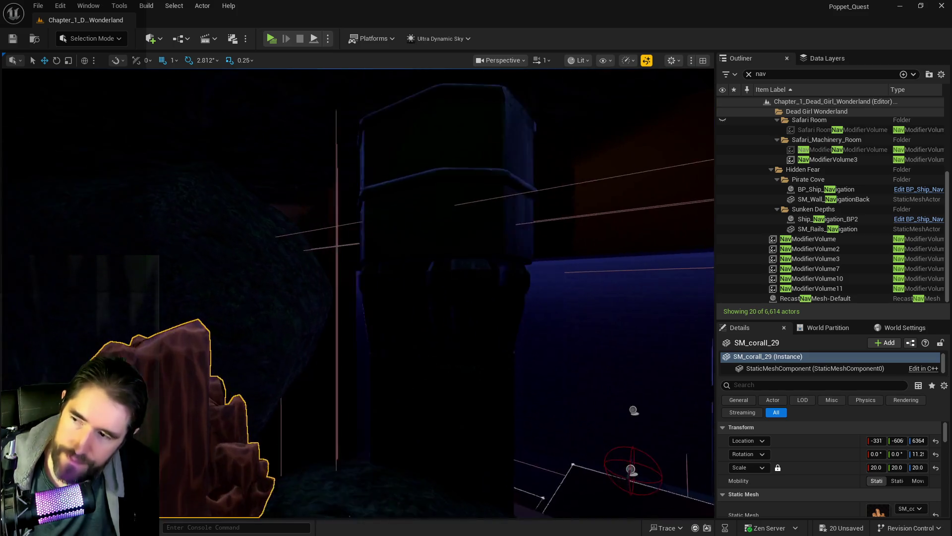
pyautogui.scroll(-2, 242, 300)
pyautogui.moveTo(243, 299); pyautogui.dragTo(163, 298)
pyautogui.scroll(-5, 357, 293)
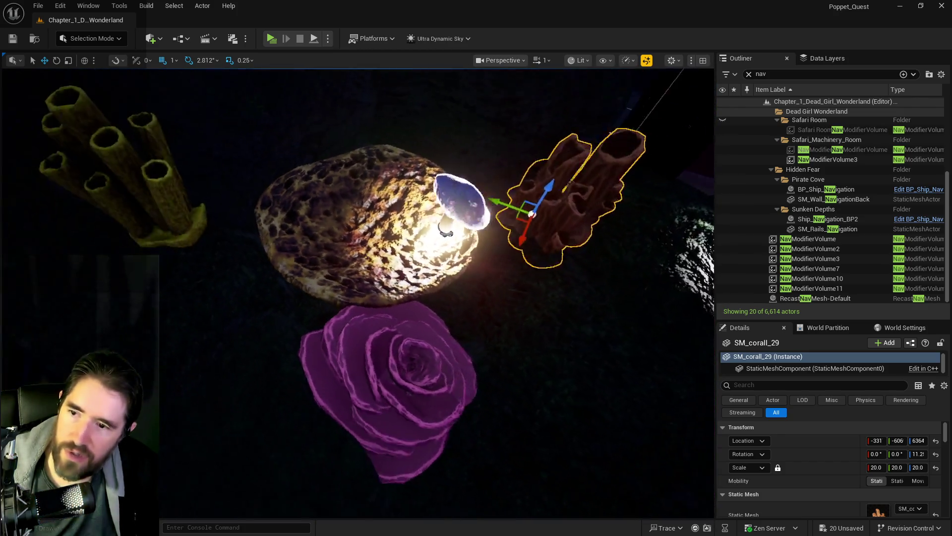
pyautogui.moveTo(357, 293); pyautogui.dragTo(308, 324)
pyautogui.click(425, 278)
pyautogui.moveTo(425, 278)
pyautogui.mouseDown()
pyautogui.moveTo(382, 367)
pyautogui.moveTo(362, 337)
pyautogui.moveTo(342, 357)
pyautogui.moveTo(406, 278)
pyautogui.mouseUp()
pyautogui.click(407, 278)
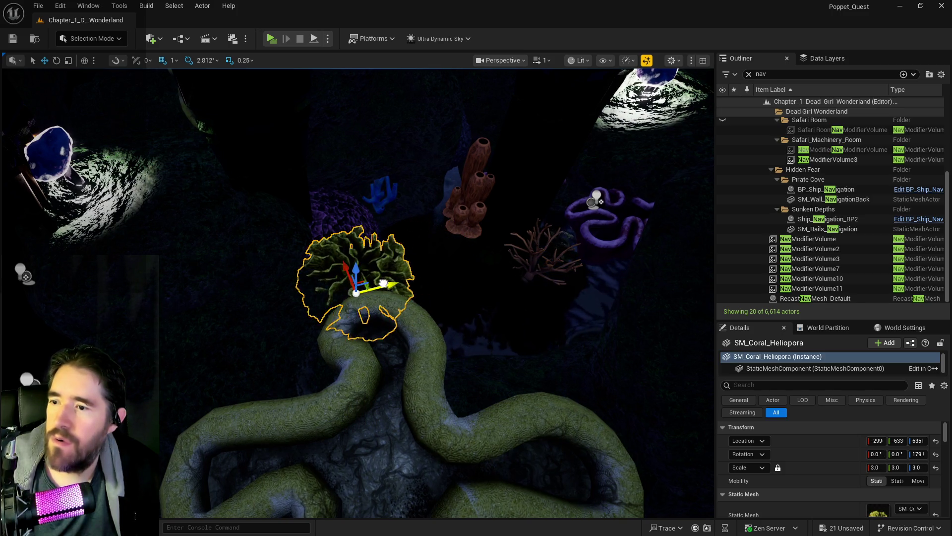
pyautogui.moveTo(345, 247)
pyautogui.mouseDown()
pyautogui.moveTo(372, 241)
pyautogui.moveTo(374, 267)
pyautogui.mouseUp()
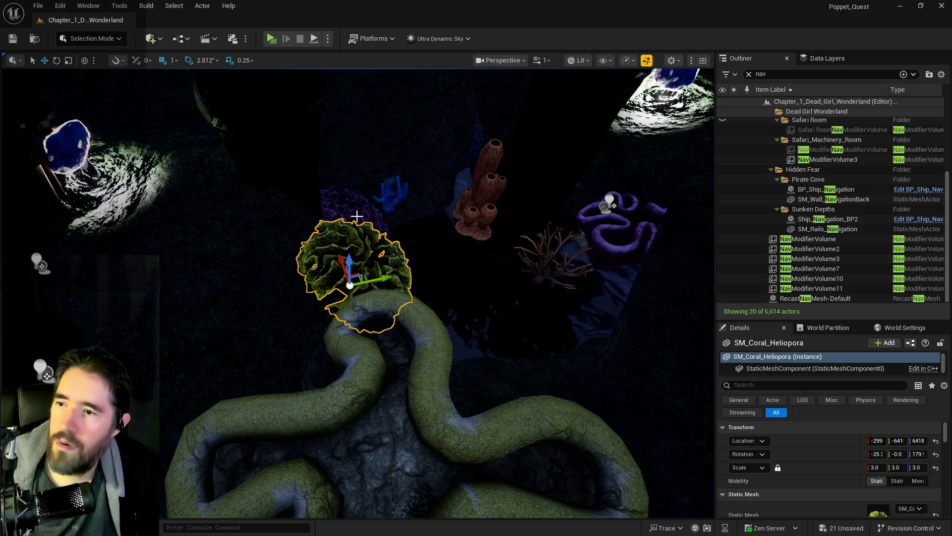
# - Shift SM_Coral_6 sideways, turn it about ten degrees, and raise it slightly
pyautogui.click(377, 258)
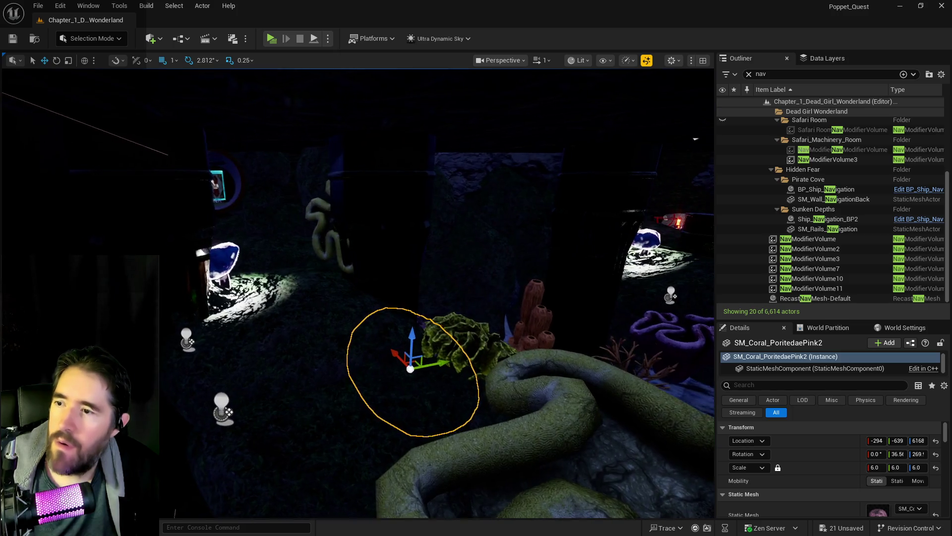
pyautogui.click(340, 283)
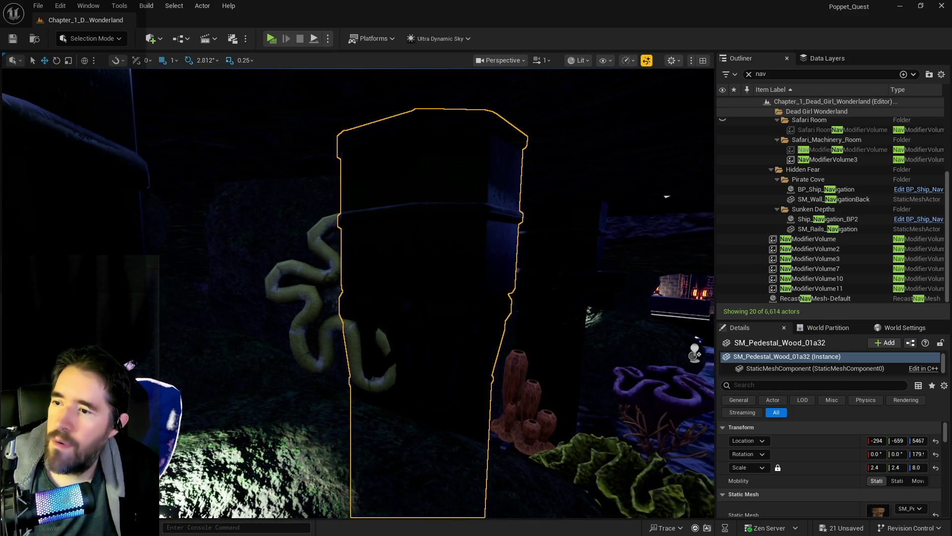
pyautogui.click(359, 305)
pyautogui.moveTo(355, 305)
pyautogui.mouseDown()
pyautogui.moveTo(285, 277)
pyautogui.moveTo(300, 297)
pyautogui.moveTo(293, 309)
pyautogui.moveTo(302, 307)
pyautogui.mouseUp()
pyautogui.press('e')
pyautogui.press('f')
pyautogui.moveTo(352, 286); pyautogui.dragTo(347, 296)
pyautogui.press('w')
pyautogui.moveTo(400, 272)
pyautogui.mouseDown()
pyautogui.moveTo(405, 258)
pyautogui.moveTo(412, 276)
pyautogui.mouseUp()
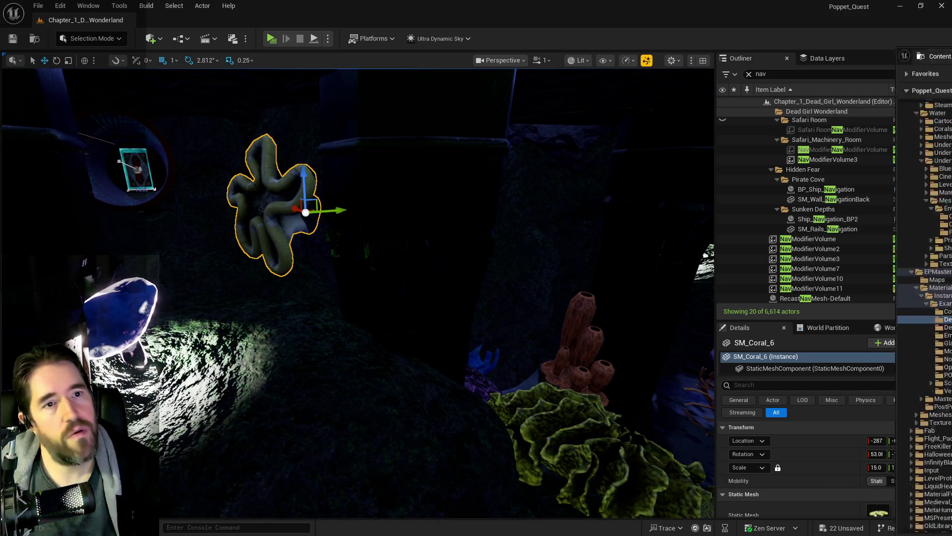
# - Browse the UnderwaterShip Coral, Creatures, Rocks and Props asset folders
pyautogui.hotkey('ctrl', 'shift', 'f')
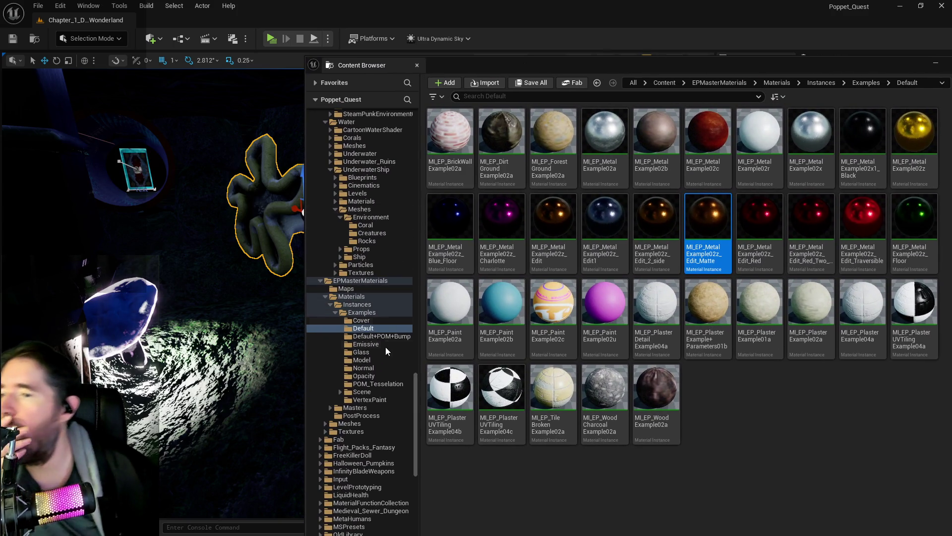
pyautogui.scroll(-7, 369, 432)
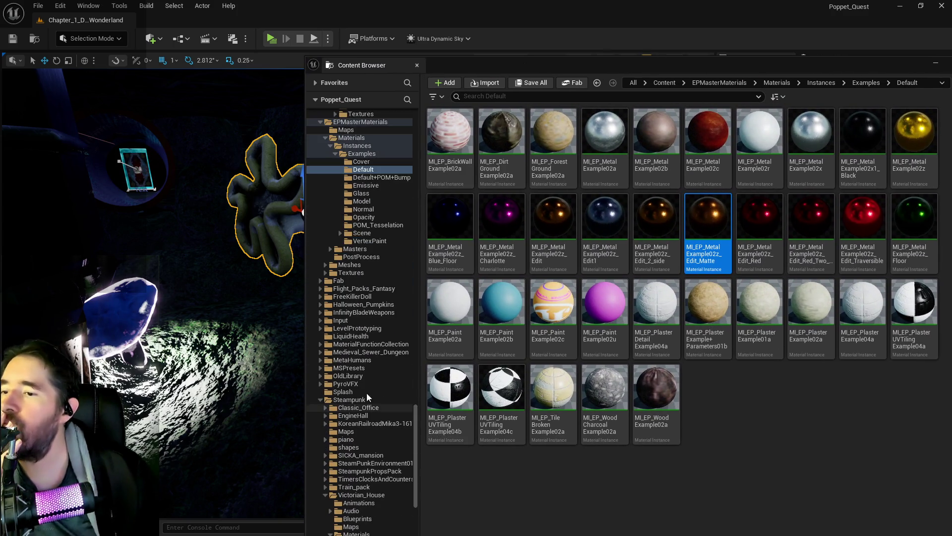
pyautogui.scroll(2, 322, 402)
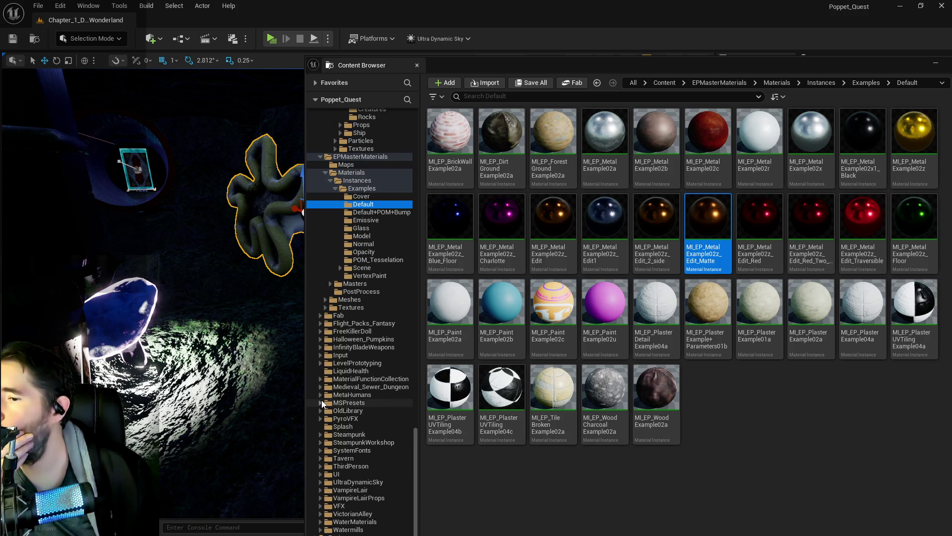
pyautogui.scroll(5, 340, 377)
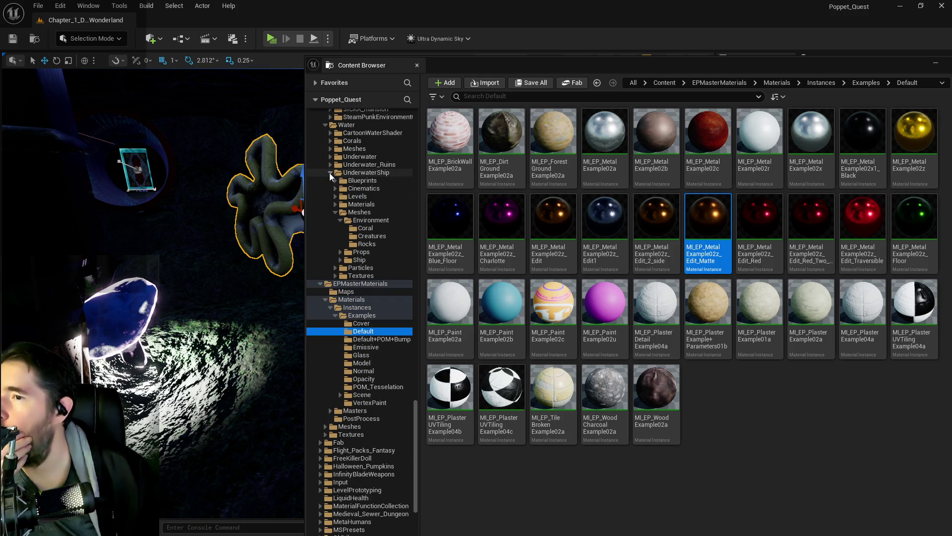
pyautogui.click(363, 230)
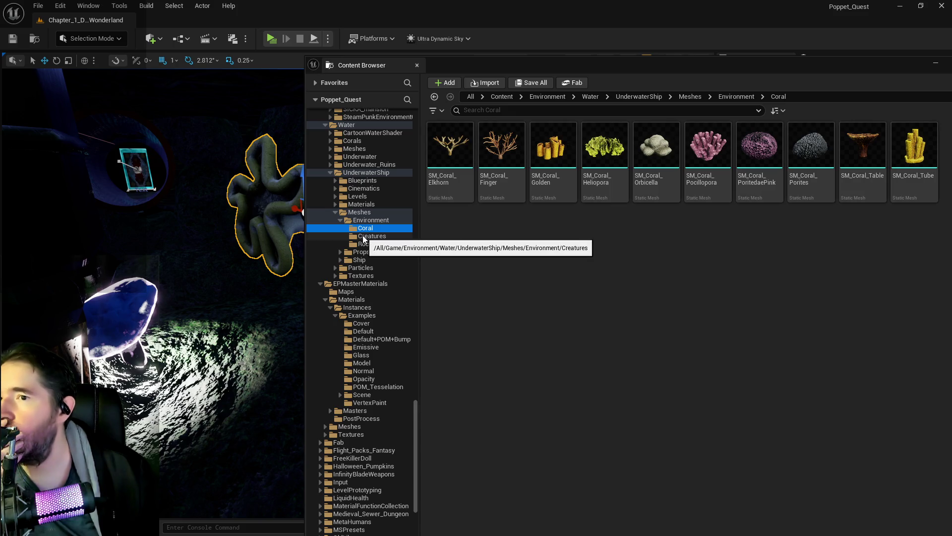
pyautogui.click(363, 237)
pyautogui.click(364, 244)
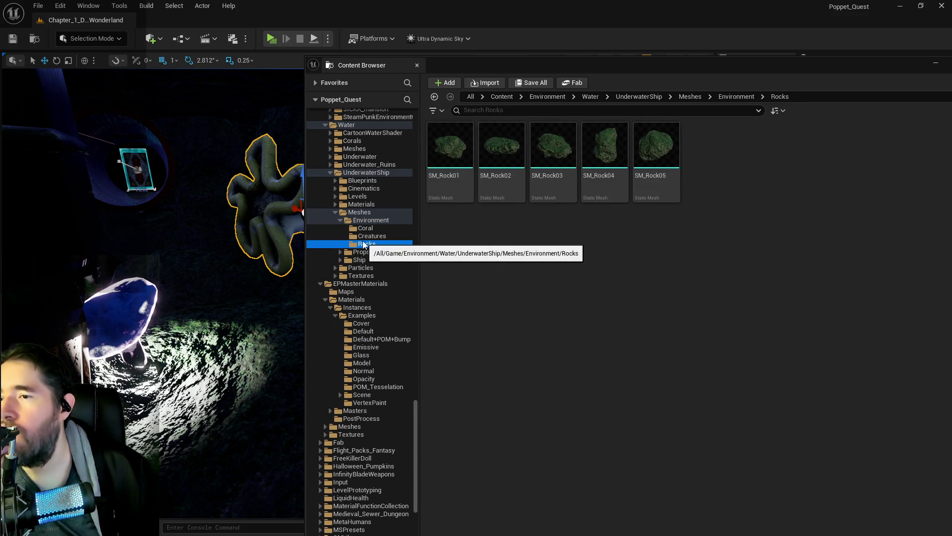
pyautogui.click(364, 237)
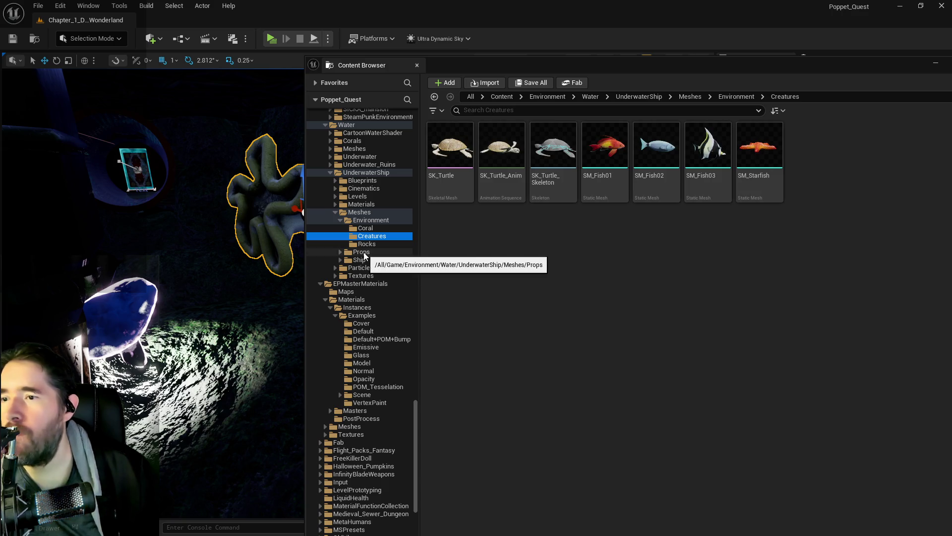
pyautogui.click(362, 252)
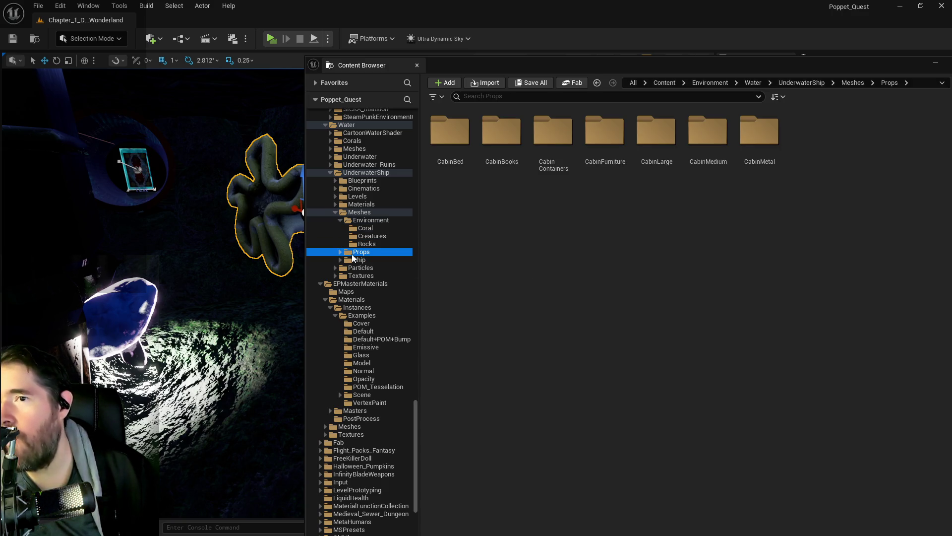
pyautogui.click(364, 244)
pyautogui.click(367, 238)
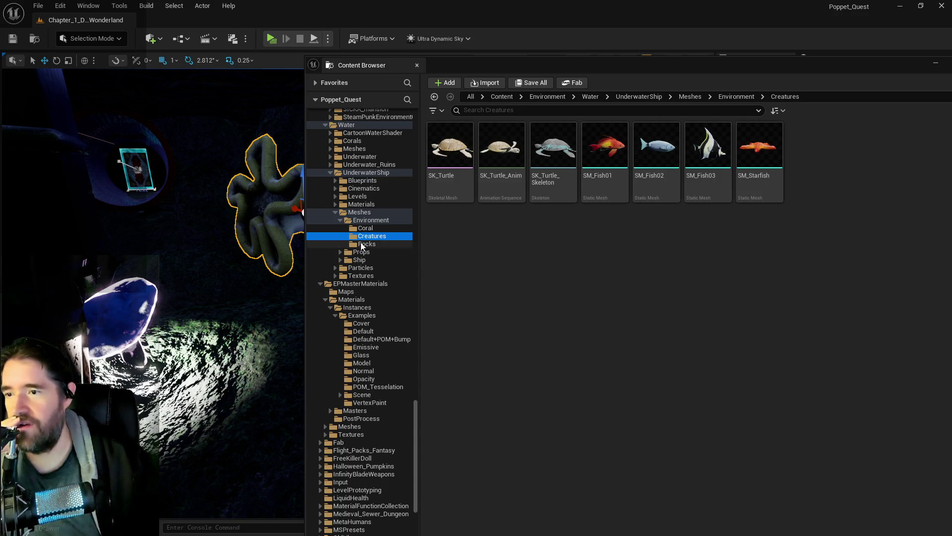
pyautogui.click(362, 244)
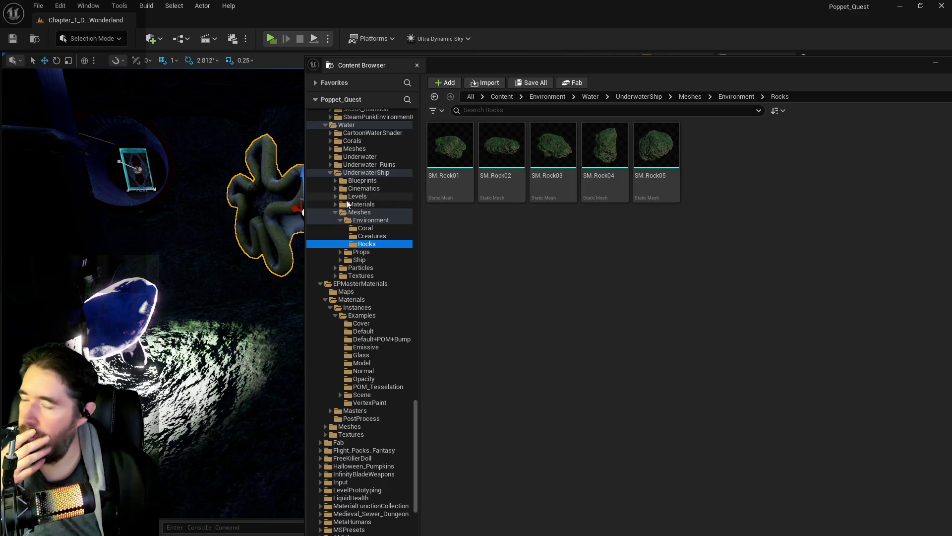
# - Go through the Props Cabin folders and Ship subfolders Cabin, Deck, Masts, Structures and Trim
pyautogui.click(341, 252)
pyautogui.click(371, 260)
pyautogui.click(359, 268)
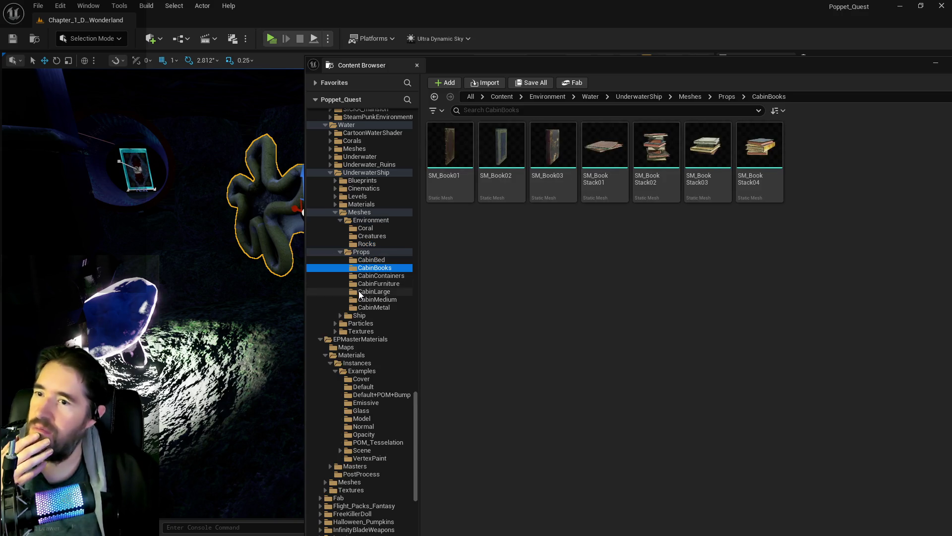
pyautogui.click(367, 292)
pyautogui.click(354, 315)
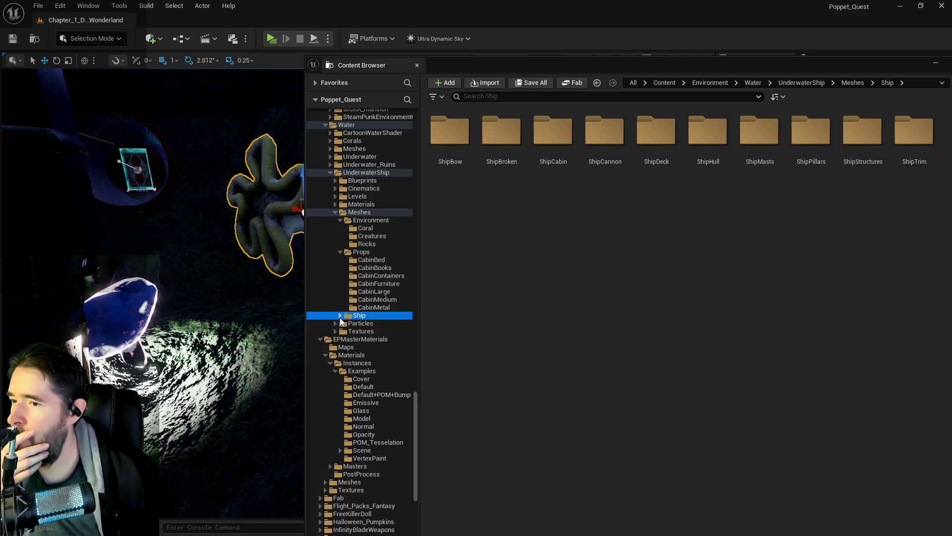
pyautogui.click(340, 315)
pyautogui.click(369, 323)
pyautogui.click(372, 339)
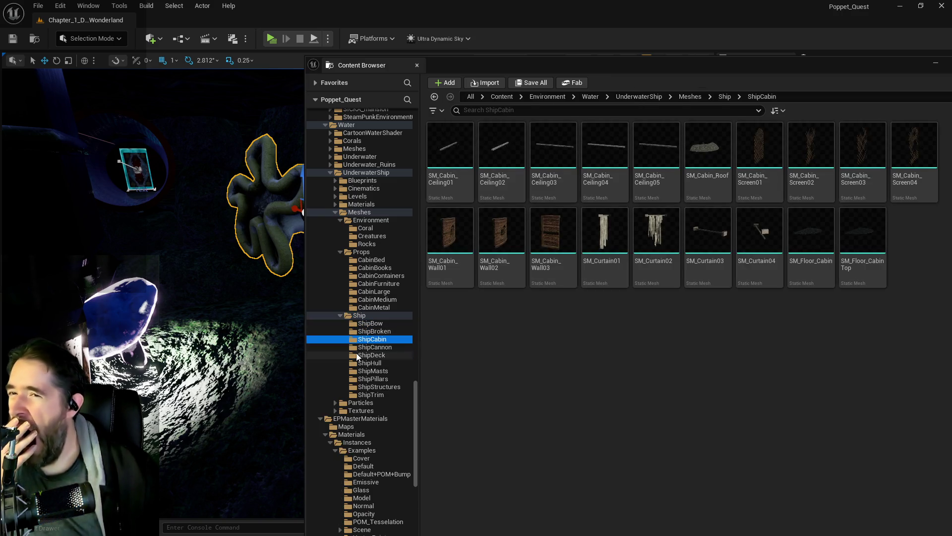
pyautogui.click(356, 355)
pyautogui.click(362, 372)
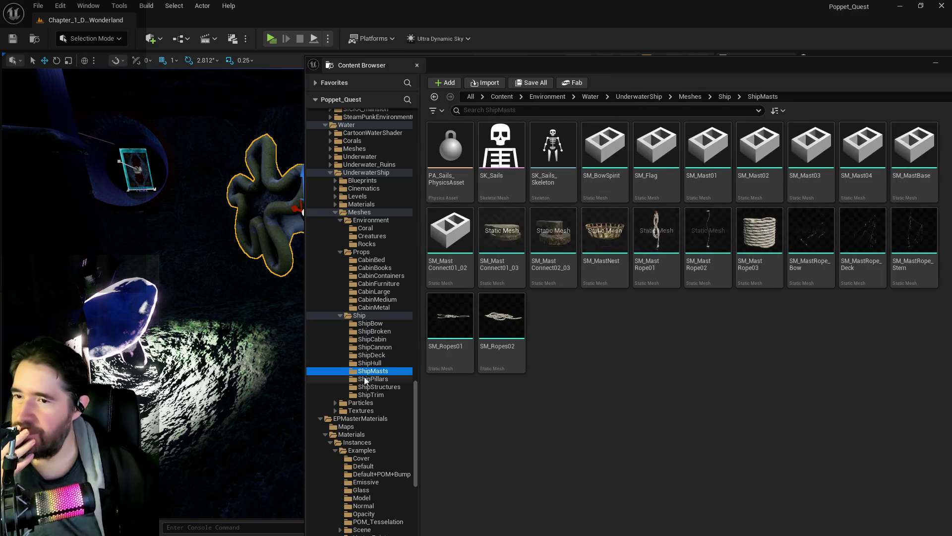
pyautogui.click(367, 389)
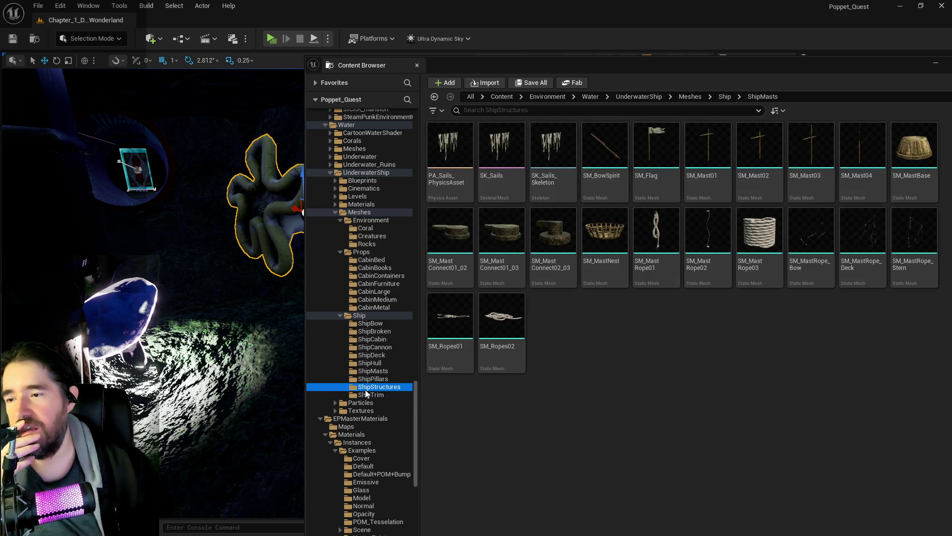
pyautogui.click(367, 394)
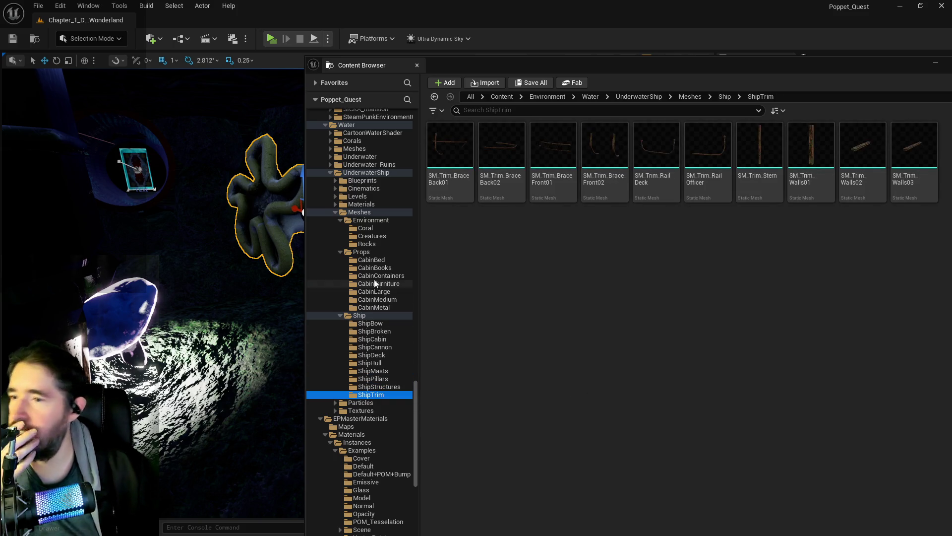
pyautogui.click(331, 165)
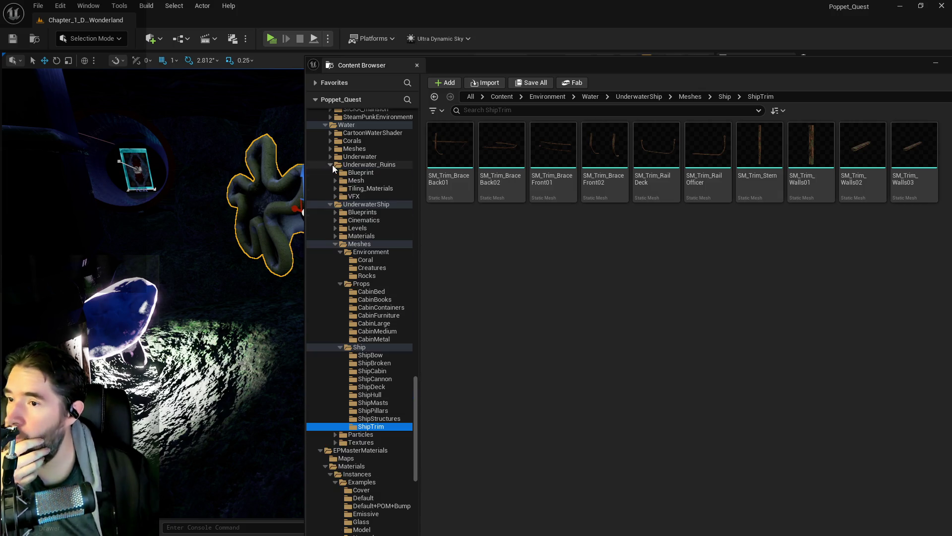
# - Browse Underwater_Ruins > Mesh folders Corall, Geyser, Rock and Ruins, then close the asset drawer
pyautogui.click(348, 181)
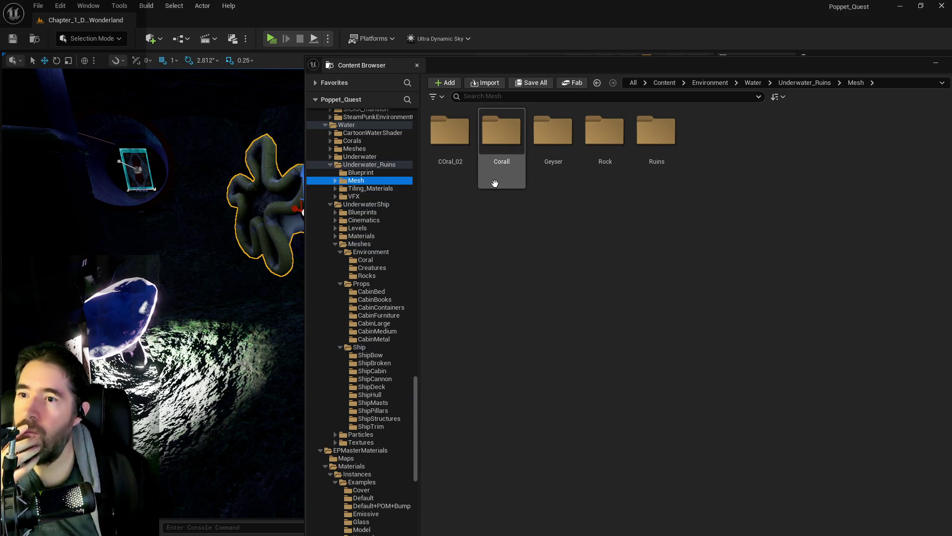
pyautogui.doubleClick(501, 144)
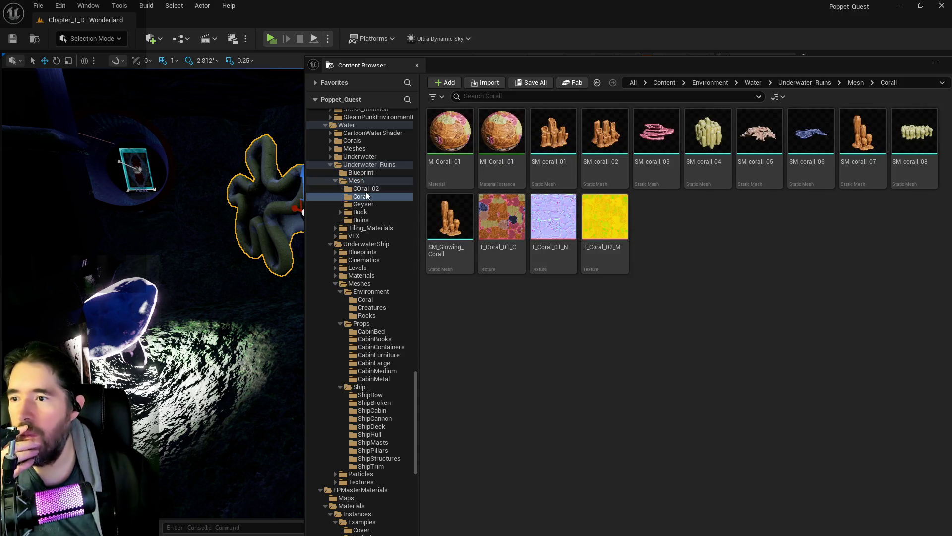
pyautogui.press('Up')
pyautogui.press('Down')
pyautogui.press('Down')
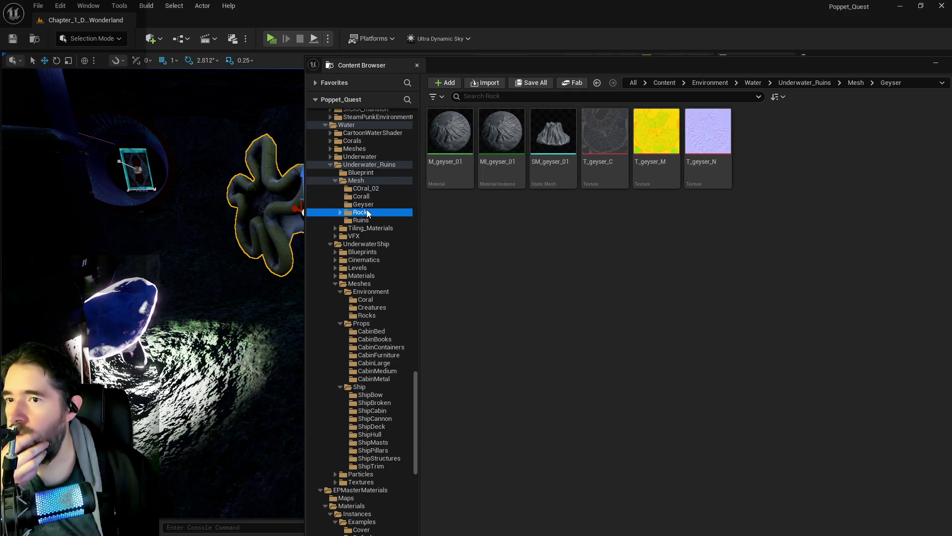
pyautogui.click(367, 214)
pyautogui.click(363, 220)
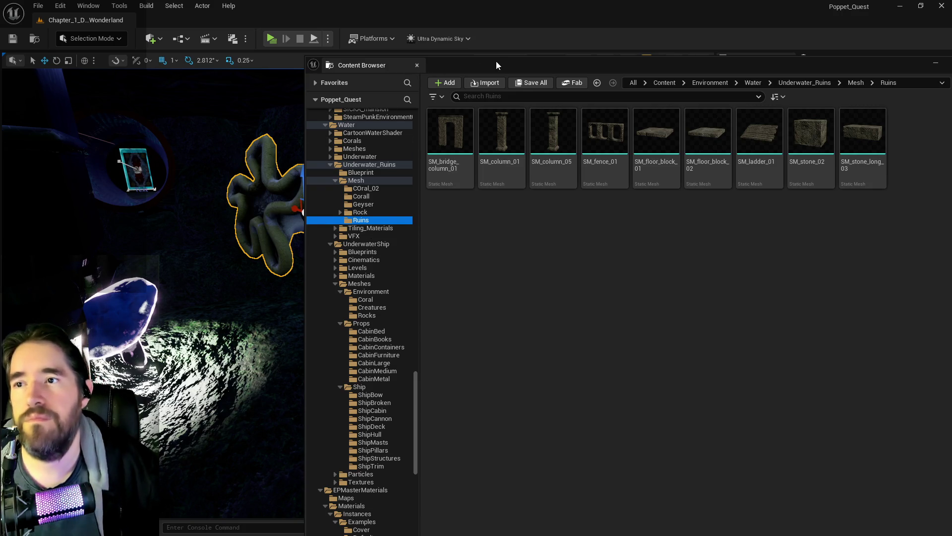
pyautogui.hotkey('ctrl', 'space')
# - Narrow cave rock SM_Rock200 to a Y scale of 3.25
pyautogui.moveTo(422, 278)
pyautogui.mouseDown()
pyautogui.moveTo(372, 286)
pyautogui.moveTo(410, 272)
pyautogui.moveTo(404, 290)
pyautogui.moveTo(355, 315)
pyautogui.mouseUp()
pyautogui.click(410, 288)
pyautogui.moveTo(301, 266); pyautogui.dragTo(301, 267)
pyautogui.moveTo(623, 359); pyautogui.dragTo(623, 359)
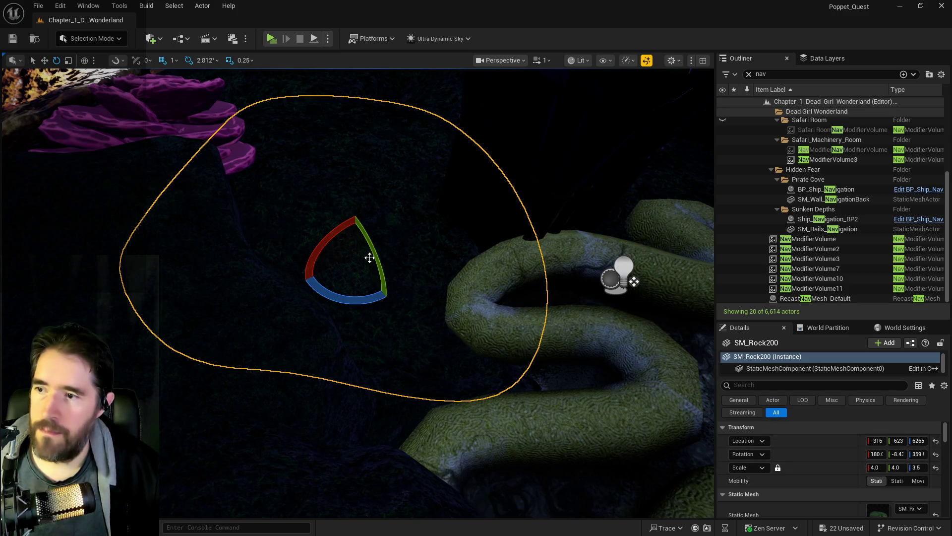
pyautogui.moveTo(383, 243)
pyautogui.mouseDown()
pyautogui.moveTo(367, 275)
pyautogui.moveTo(337, 233)
pyautogui.moveTo(357, 187)
pyautogui.moveTo(396, 187)
pyautogui.moveTo(398, 203)
pyautogui.moveTo(454, 240)
pyautogui.moveTo(482, 229)
pyautogui.mouseUp()
# - Place a copy of the Heliopora coral on the starfish rock, raise it, then tilt and turn it
pyautogui.click(377, 211)
pyautogui.moveTo(377, 211)
pyautogui.mouseDown()
pyautogui.moveTo(399, 240)
pyautogui.moveTo(238, 283)
pyautogui.moveTo(395, 304)
pyautogui.mouseUp()
pyautogui.click(399, 306)
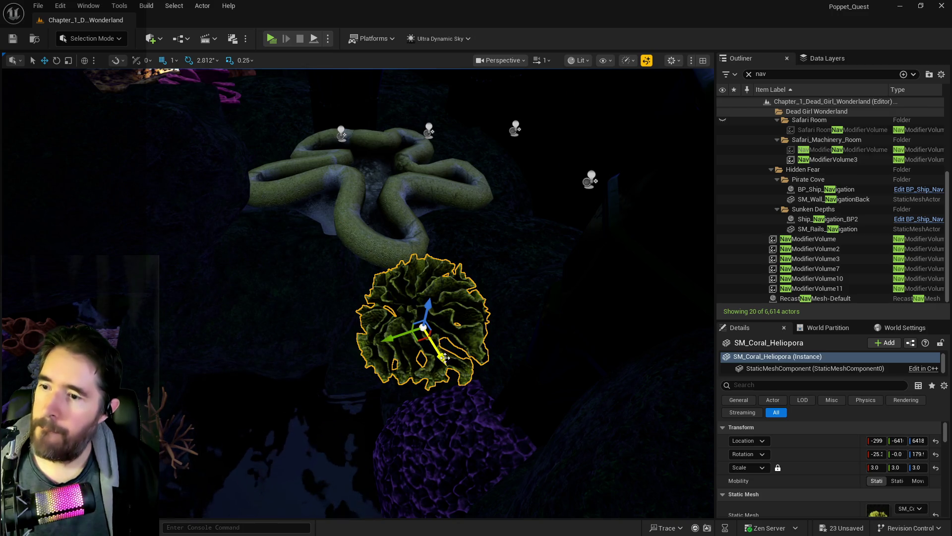
pyautogui.moveTo(442, 357)
pyautogui.keyDown('alt'); pyautogui.mouseDown()
pyautogui.moveTo(317, 195)
pyautogui.moveTo(239, 200)
pyautogui.mouseUp(); pyautogui.keyUp('alt')
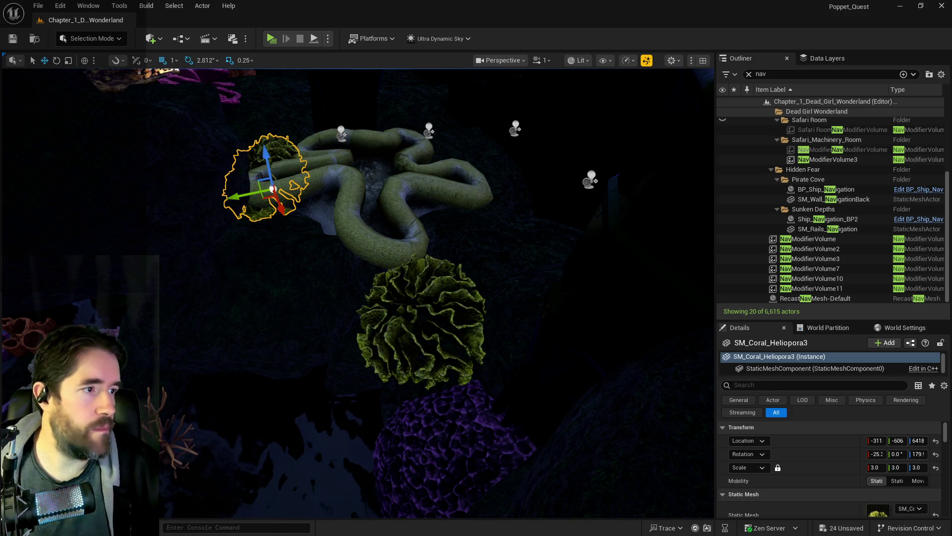
pyautogui.moveTo(639, 209)
pyautogui.mouseDown()
pyautogui.moveTo(622, 129)
pyautogui.moveTo(635, 192)
pyautogui.mouseUp()
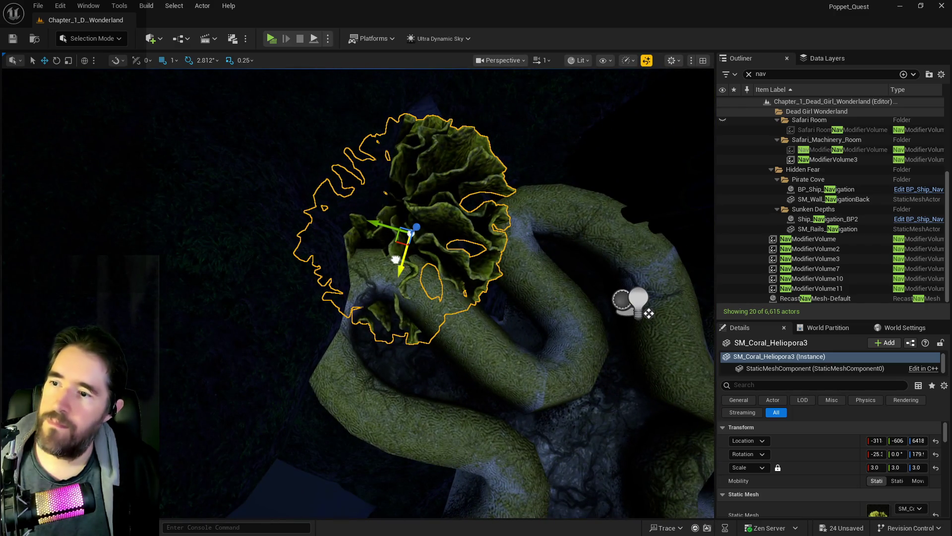
pyautogui.moveTo(406, 253); pyautogui.dragTo(416, 211)
pyautogui.press('e')
pyautogui.moveTo(413, 170); pyautogui.dragTo(419, 173)
pyautogui.moveTo(409, 229)
pyautogui.mouseDown()
pyautogui.moveTo(404, 238)
pyautogui.moveTo(357, 189)
pyautogui.mouseUp()
pyautogui.moveTo(447, 209); pyautogui.dragTo(477, 249)
# - Save all level changes, then playtest, walking through the cave and briefly pausing the game
pyautogui.hotkey('ctrl', 's')
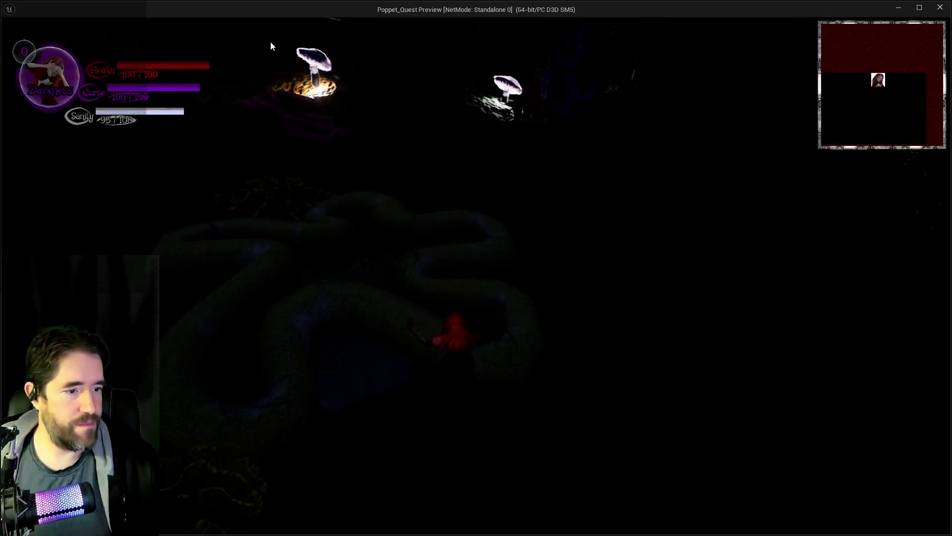
pyautogui.press('s')
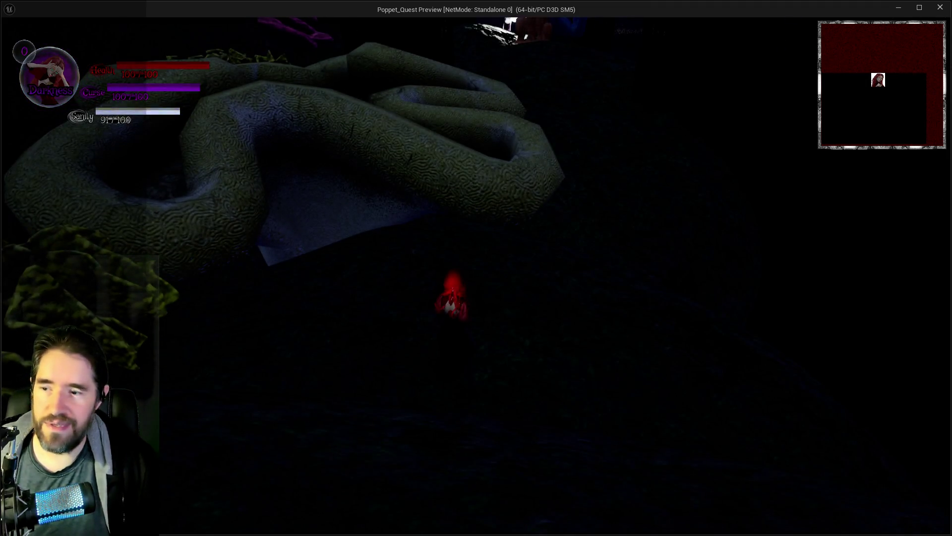
pyautogui.press('Escape')
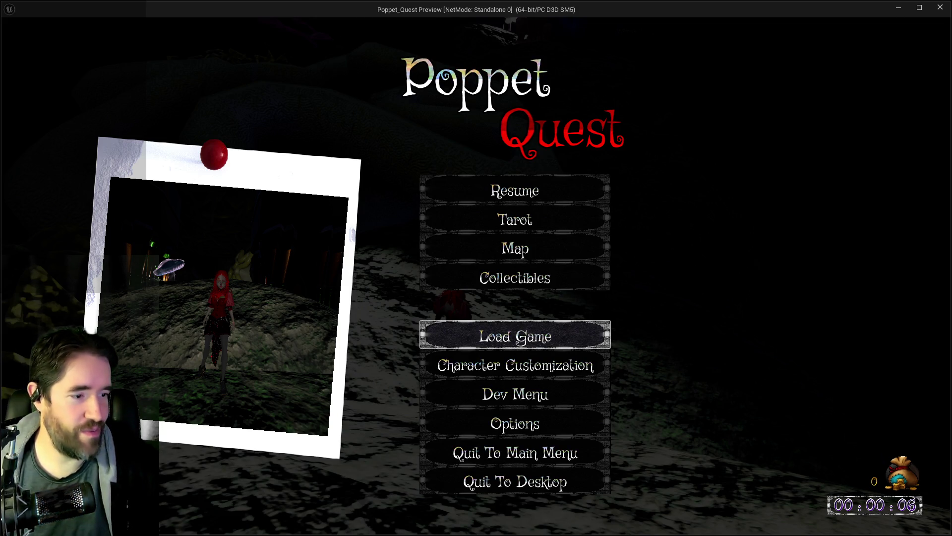
pyautogui.press('Escape')
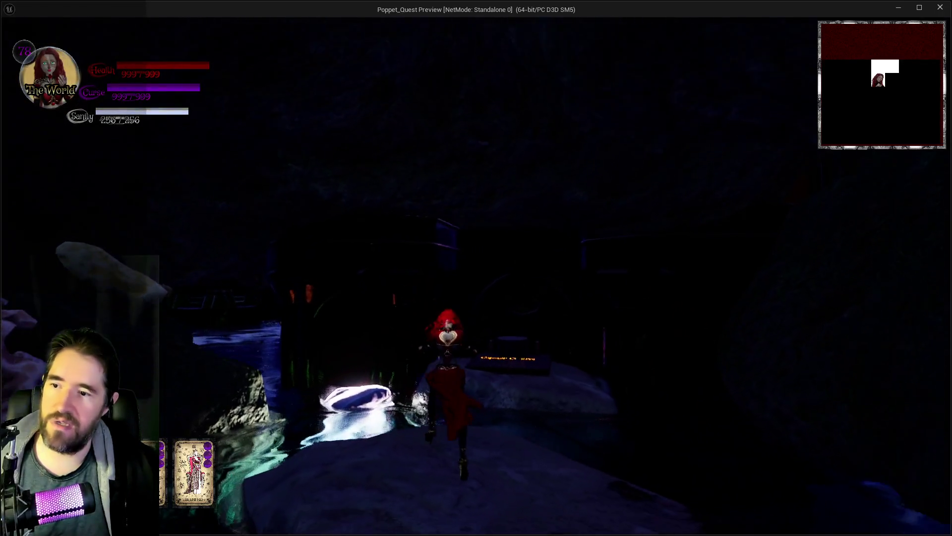
# - Walk the character up the stone path, spread its glider wings and glide forward to land
pyautogui.press('w')
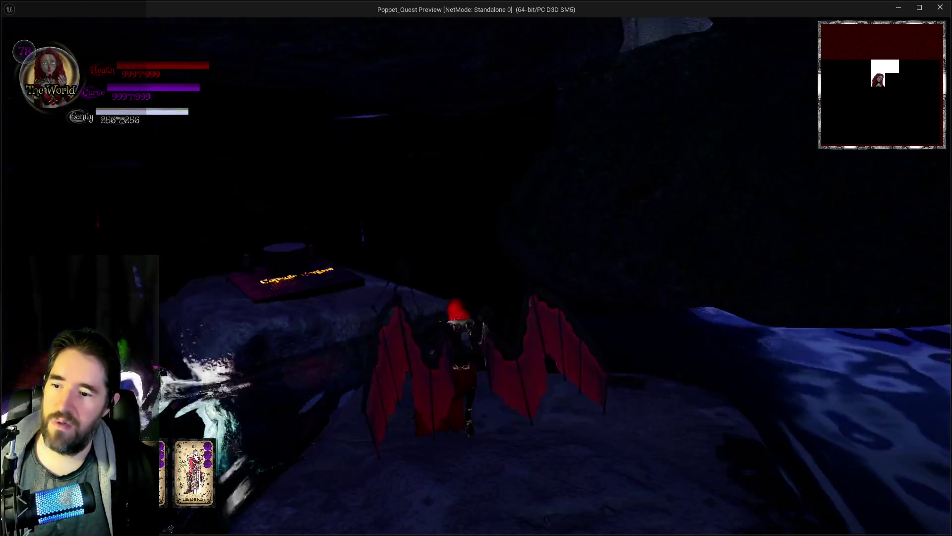
pyautogui.press('w')
pyautogui.press('space')
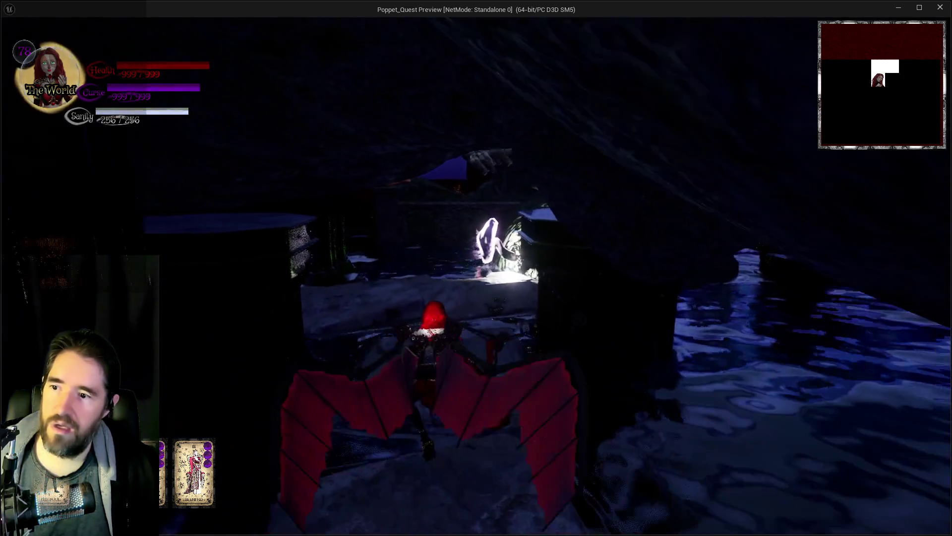
pyautogui.press('w')
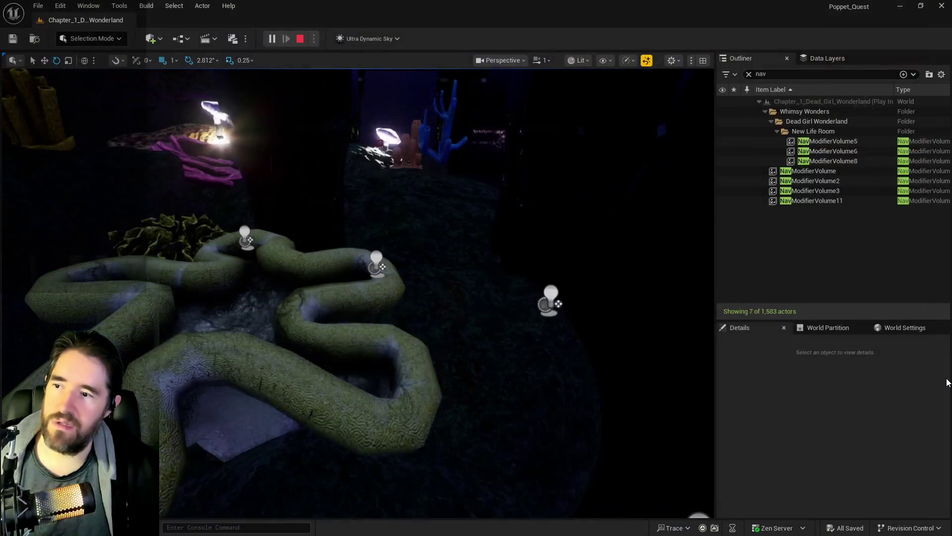
# - Stop the playtest and reset Ultra_Dynamic_Sky's Time Of Day to 960
pyautogui.press('Escape')
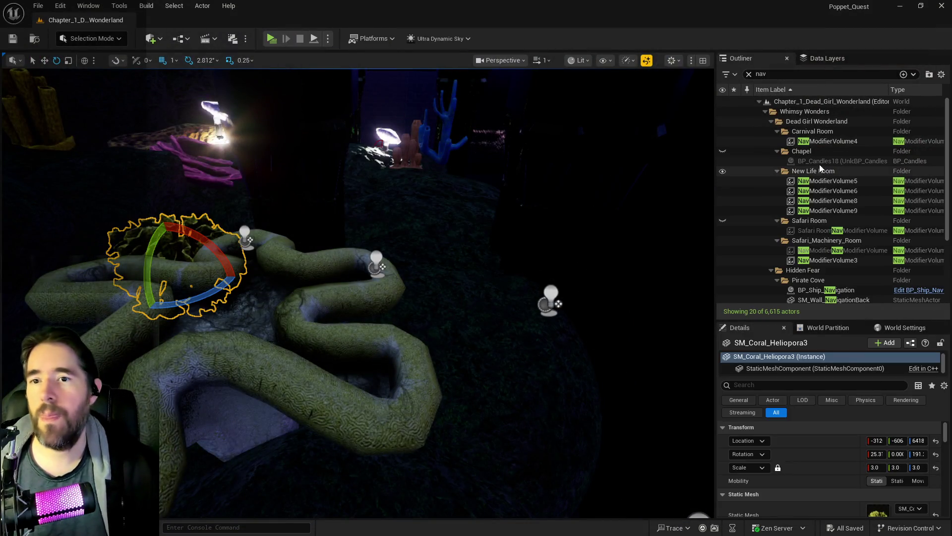
pyautogui.write('ultra')
pyautogui.click(782, 122)
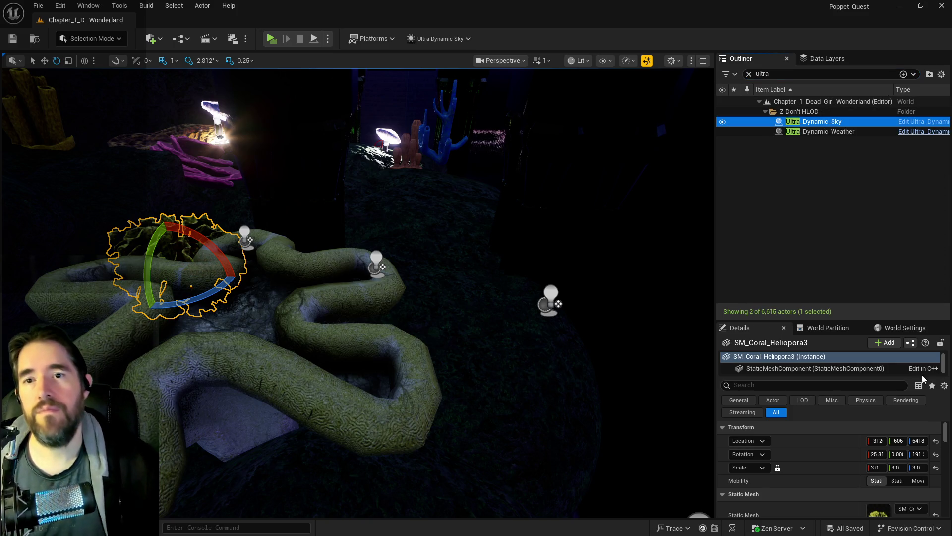
pyautogui.click(935, 512)
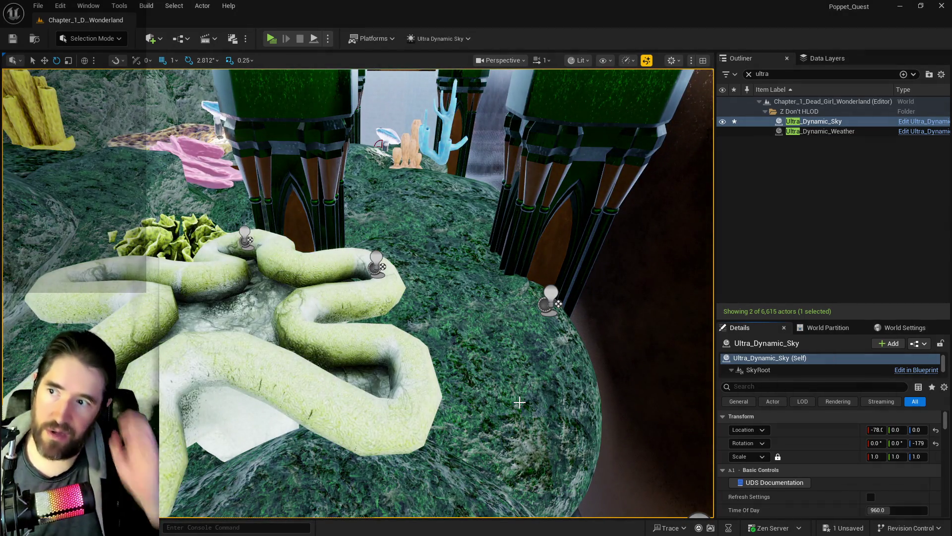
# - Fly the view toward the pillars and select the wooden pedestal
pyautogui.scroll(-3, 460, 417)
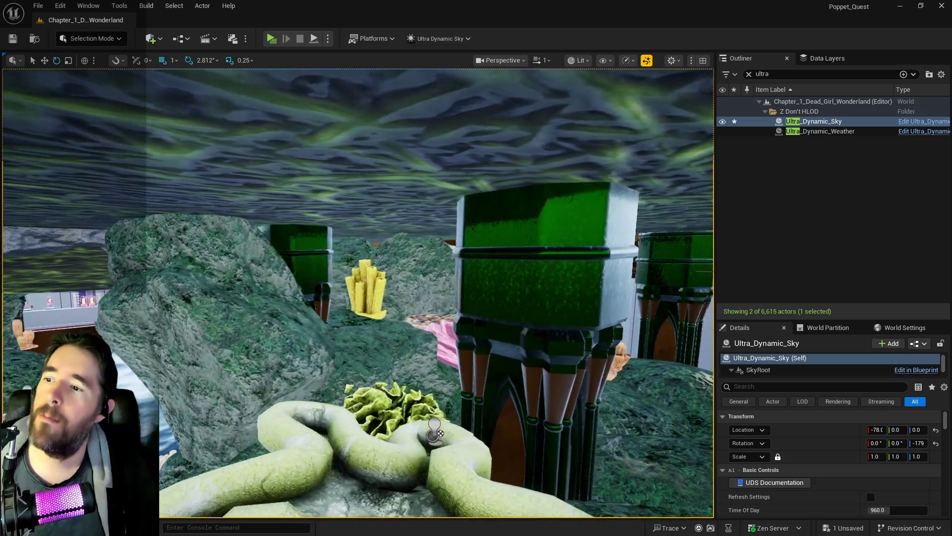
pyautogui.press('f')
pyautogui.press('w')
pyautogui.press('s')
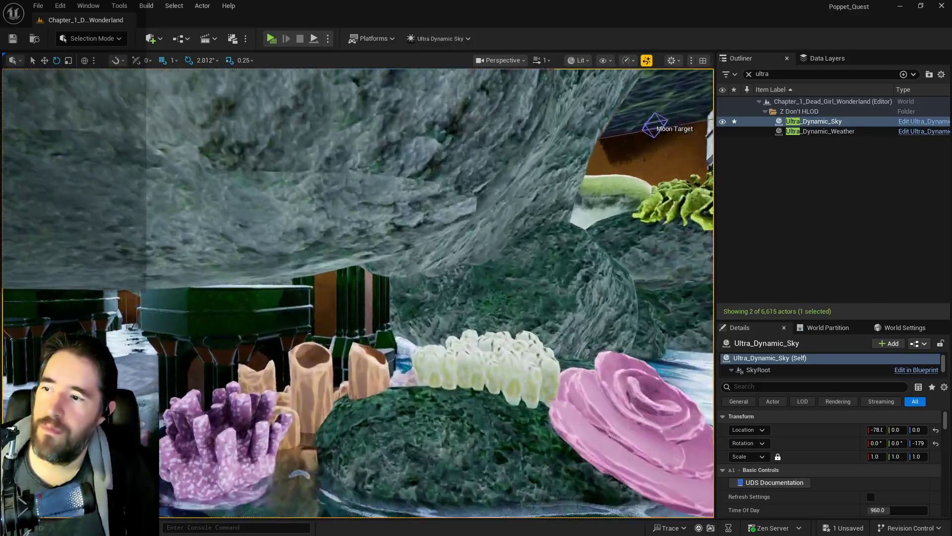
pyautogui.click(328, 328)
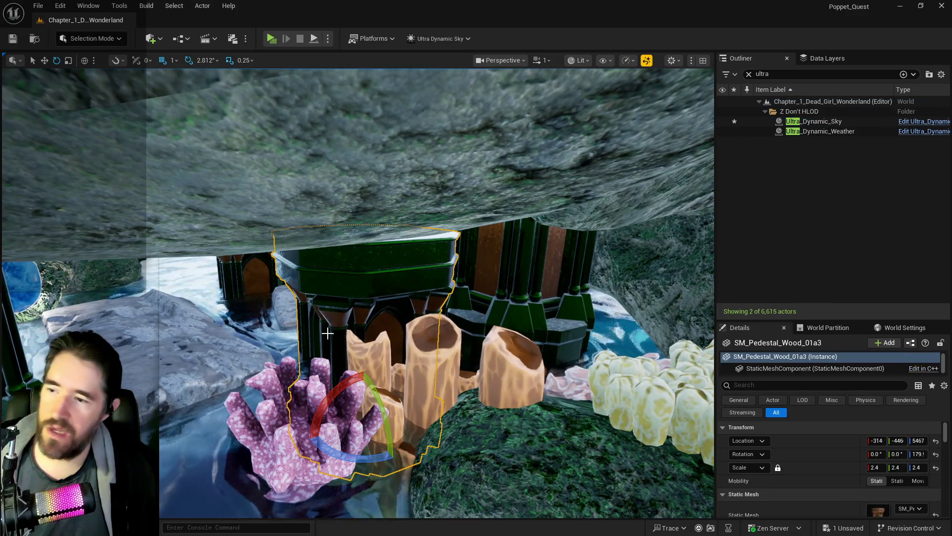
# - Delete the wooden pedestal and a second unwanted actor beneath the rock
pyautogui.press('Delete')
pyautogui.click(255, 283)
pyautogui.press('Delete')
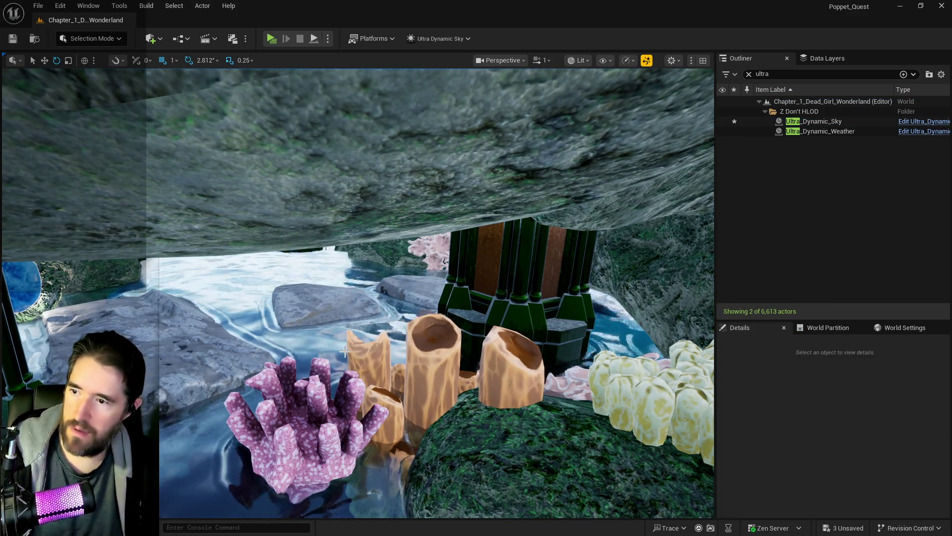
# - Scale the purple SM_Coral_3 down to 10 and move it onto the rock at -321, -300, 6341
pyautogui.press('w')
pyautogui.press('w')
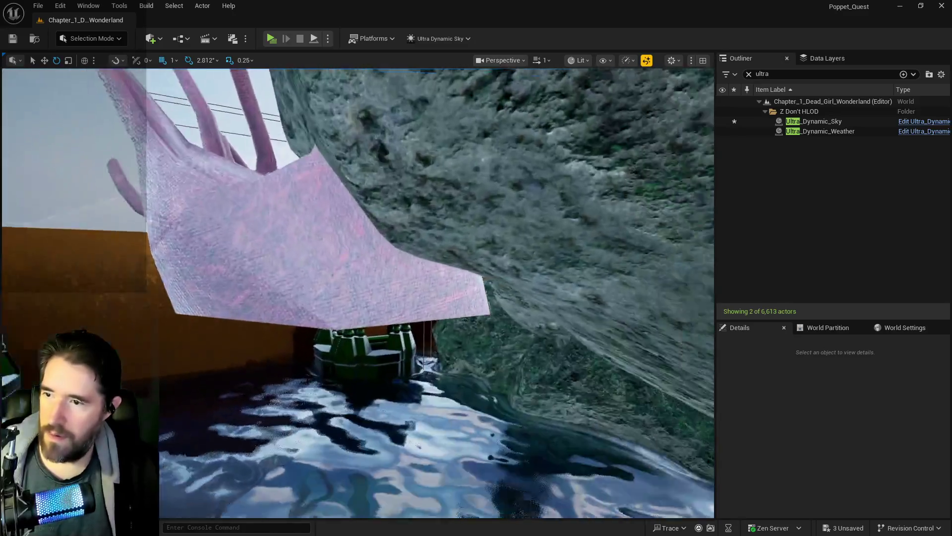
pyautogui.press('s')
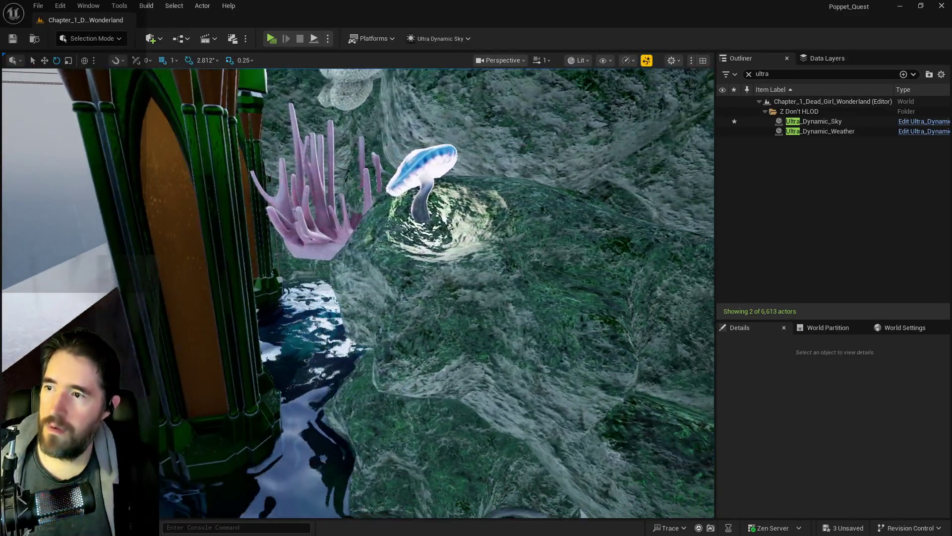
pyautogui.press('d')
pyautogui.click(283, 241)
pyautogui.press('w')
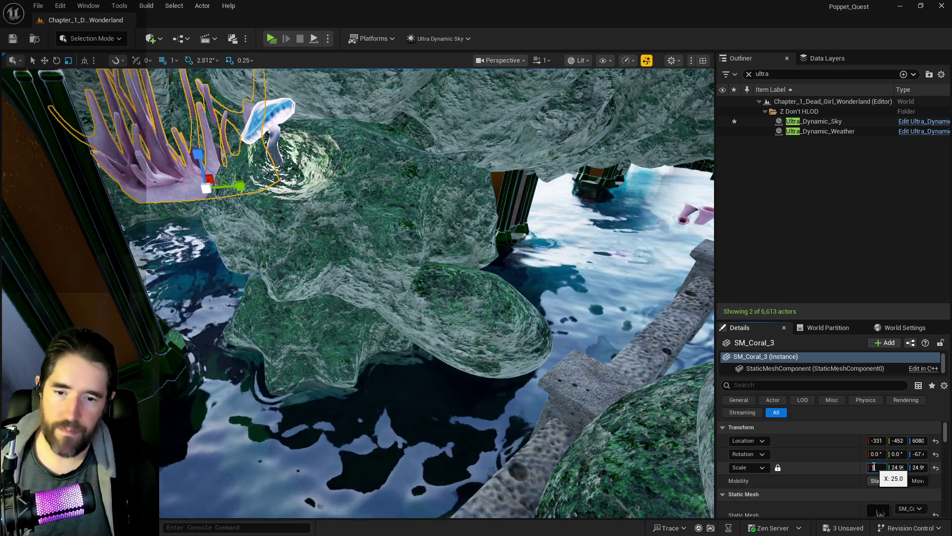
pyautogui.write('5')
pyautogui.press('Return')
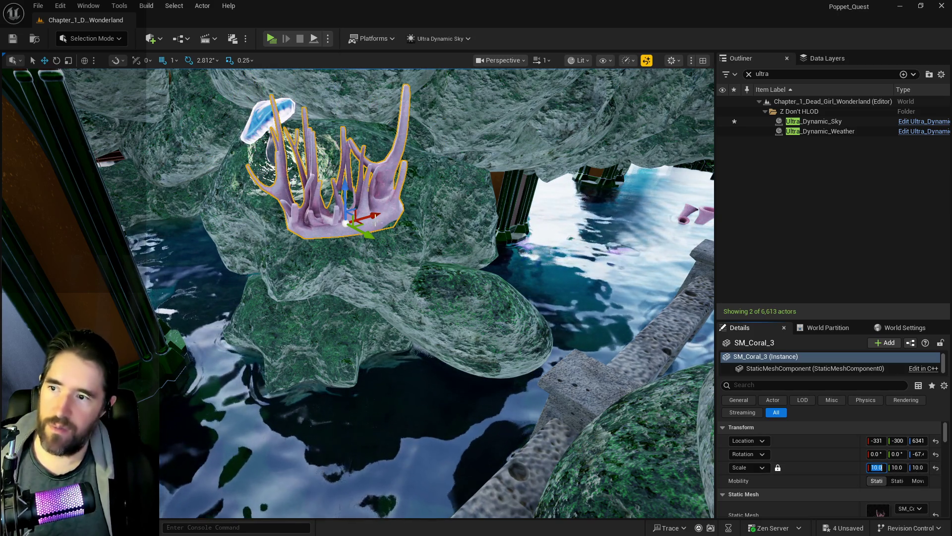
pyautogui.moveTo(414, 210)
pyautogui.mouseDown()
pyautogui.moveTo(373, 149)
pyautogui.moveTo(352, 70)
pyautogui.moveTo(354, 89)
pyautogui.mouseUp()
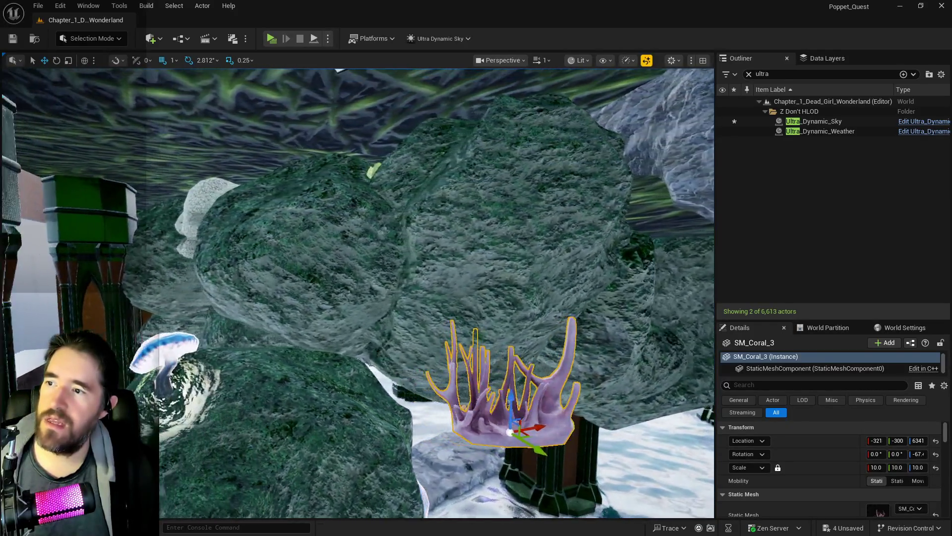